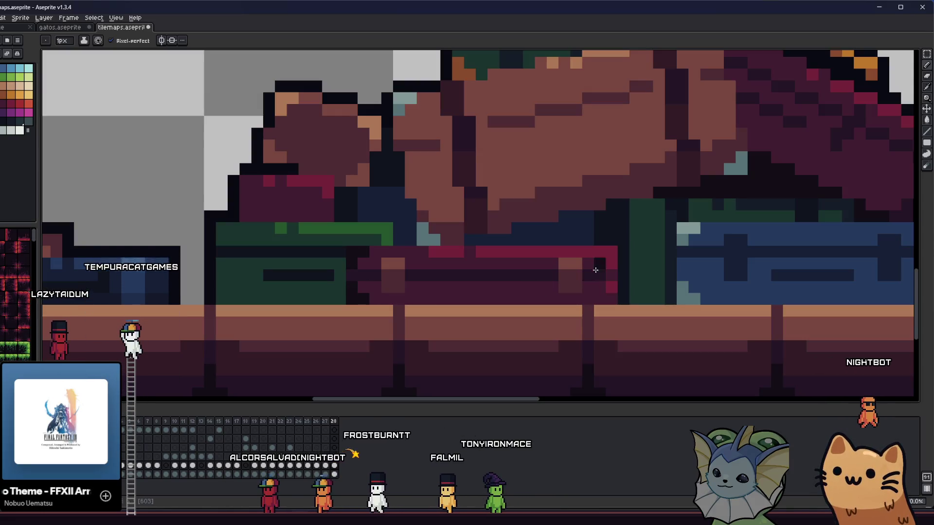
Darken a few pixels on the bag pile with the Pencil
drag(599, 252, 611, 264)
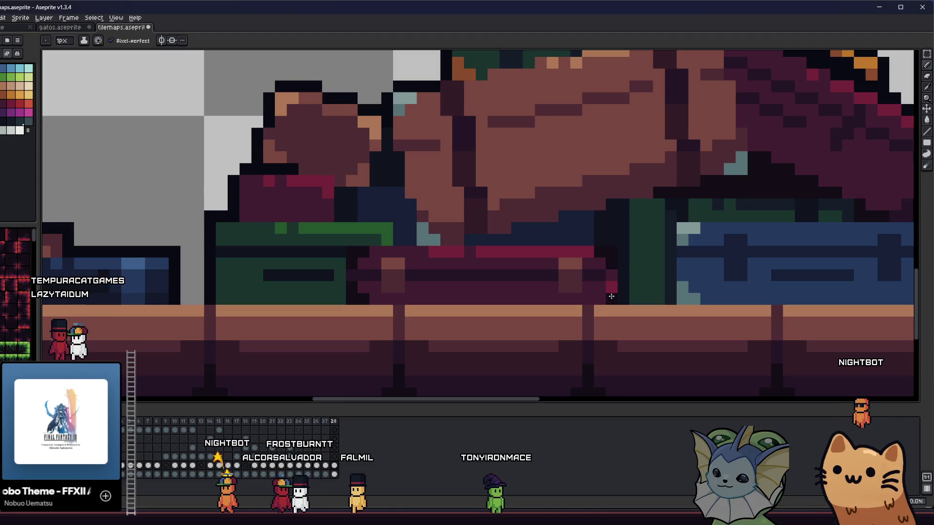
scroll(499, 313, up, 1)
scroll(499, 313, down, 3)
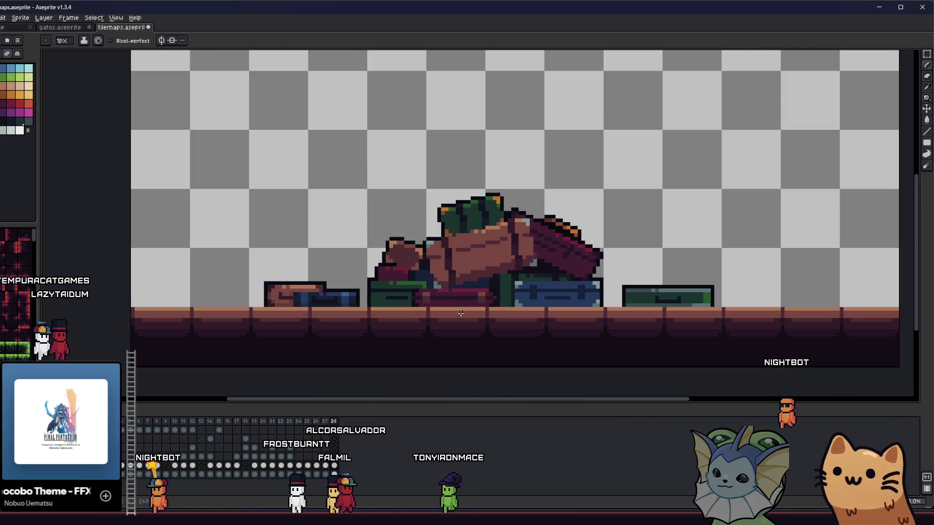
scroll(467, 314, down, 2)
scroll(438, 316, up, 2)
Save tilemaps.aseprite with Ctrl+S
key(ctrl)
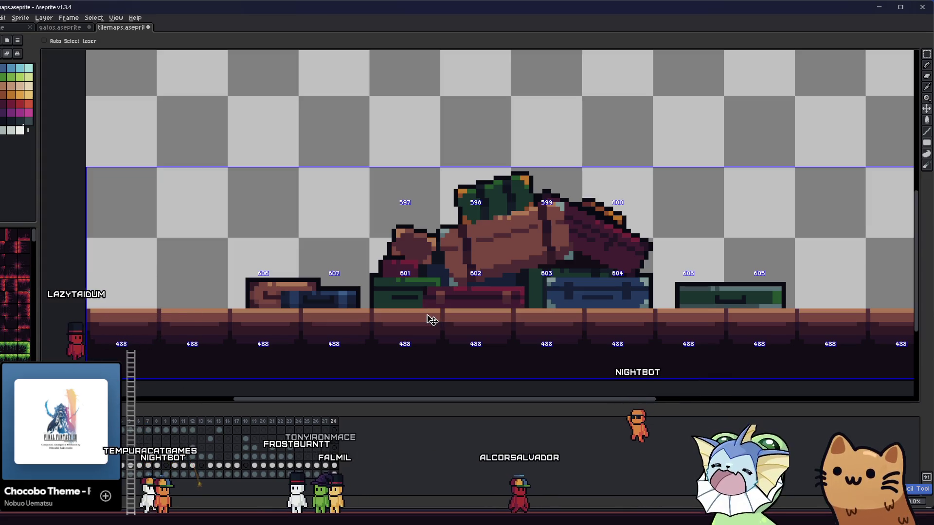
key(ctrl+s)
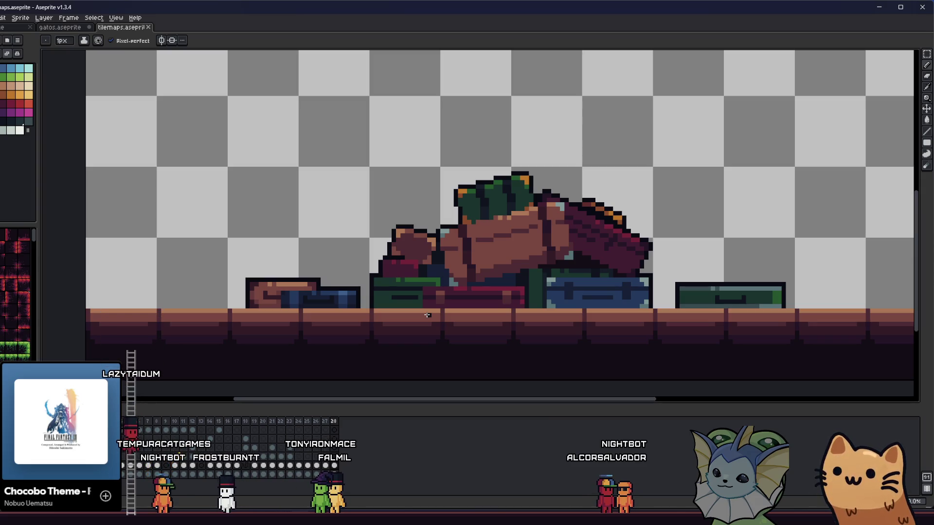
scroll(427, 315, up, 4)
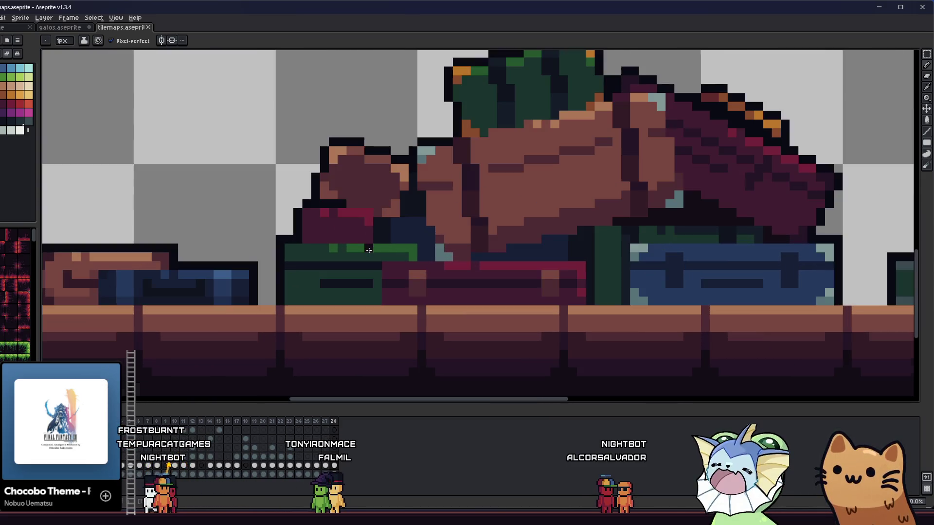
scroll(370, 258, up, 2)
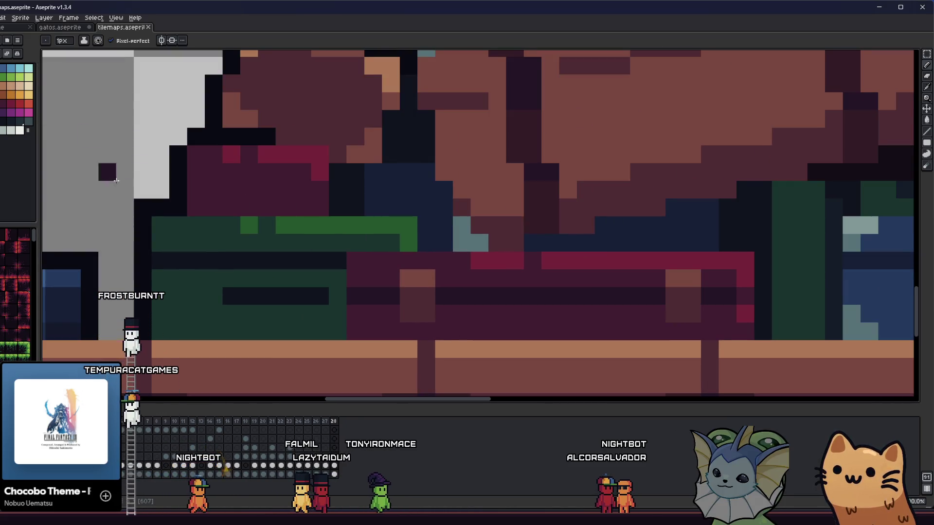
scroll(316, 279, down, 4)
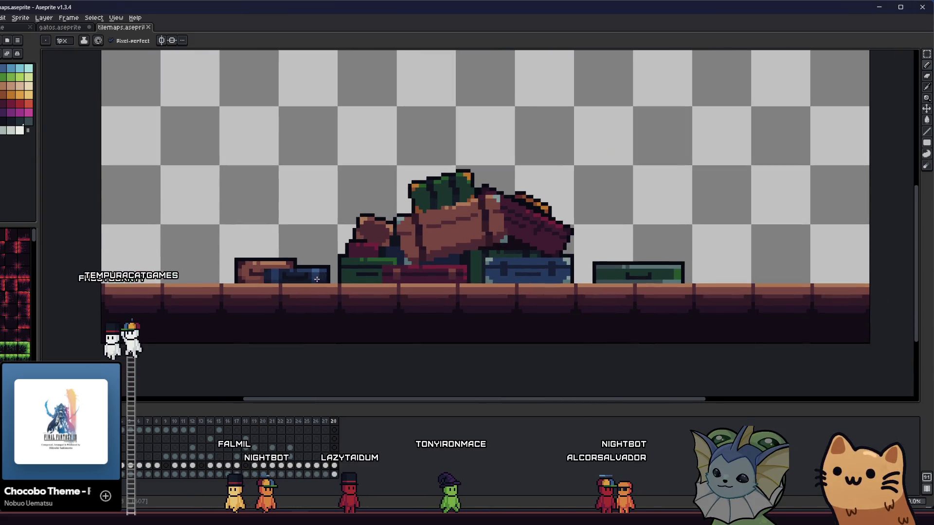
Sample a colour from the canvas, return to the Pencil, and bring more chests into view
key(i)
scroll(389, 277, up, 4)
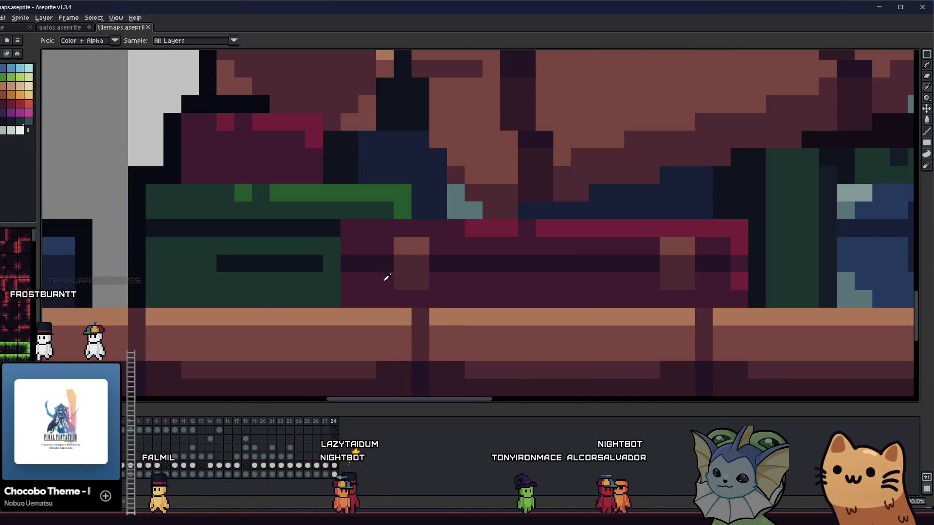
key(b)
mouse_move(521, 277)
mouse_down()
mouse_move(450, 265)
mouse_move(524, 267)
mouse_up()
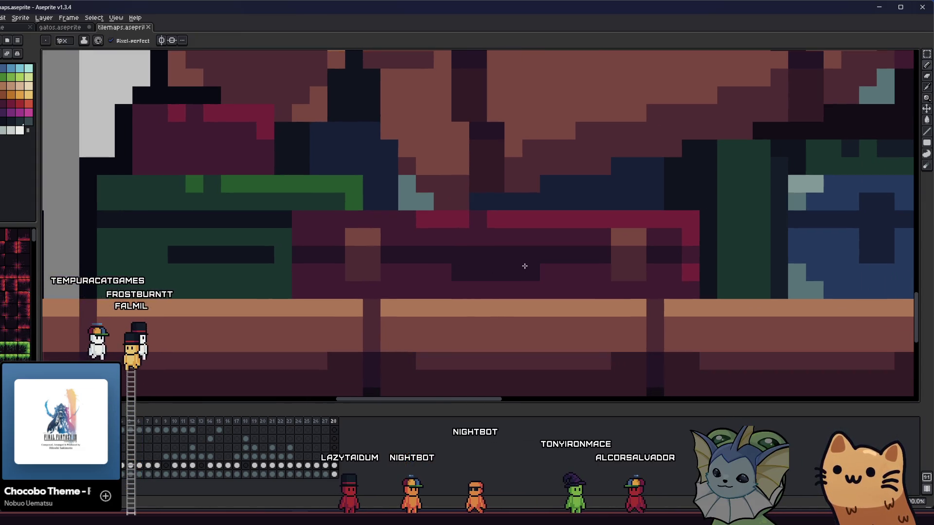
scroll(484, 267, down, 4)
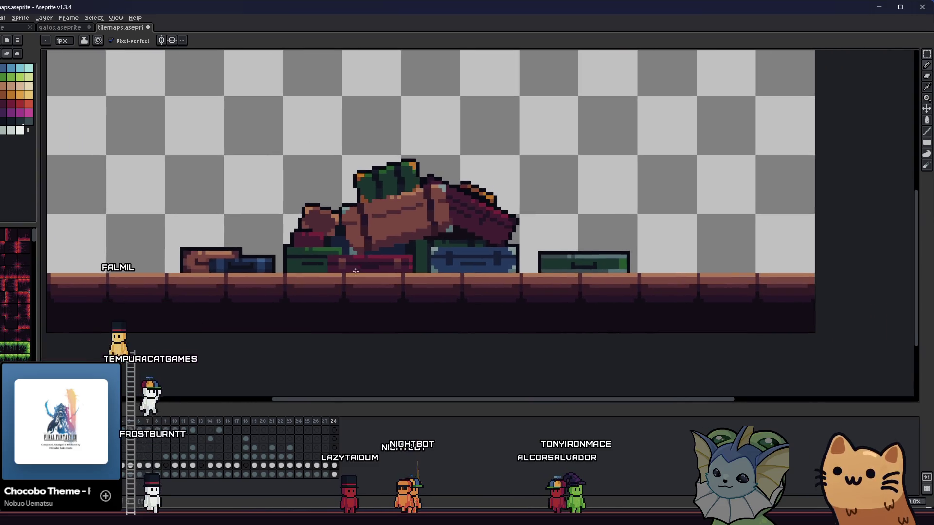
scroll(49, 265, up, 1)
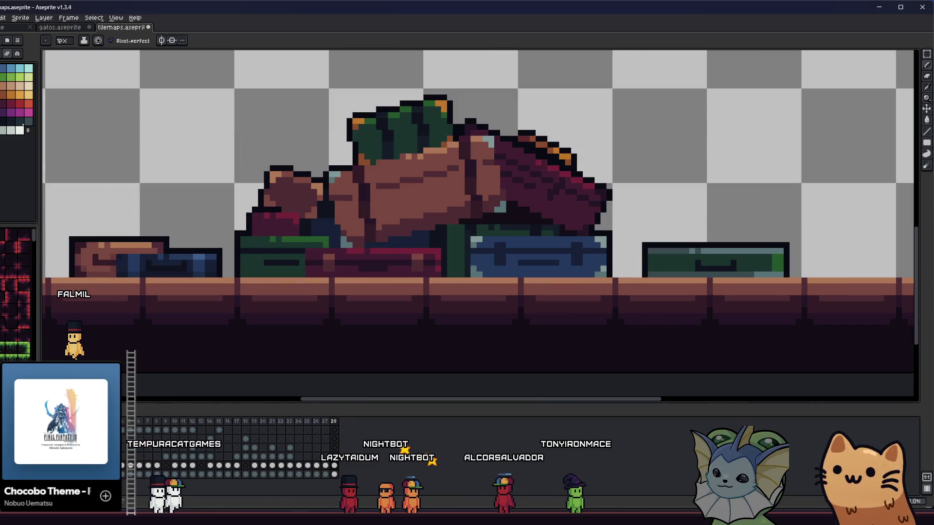
scroll(349, 268, up, 1)
scroll(431, 269, down, 3)
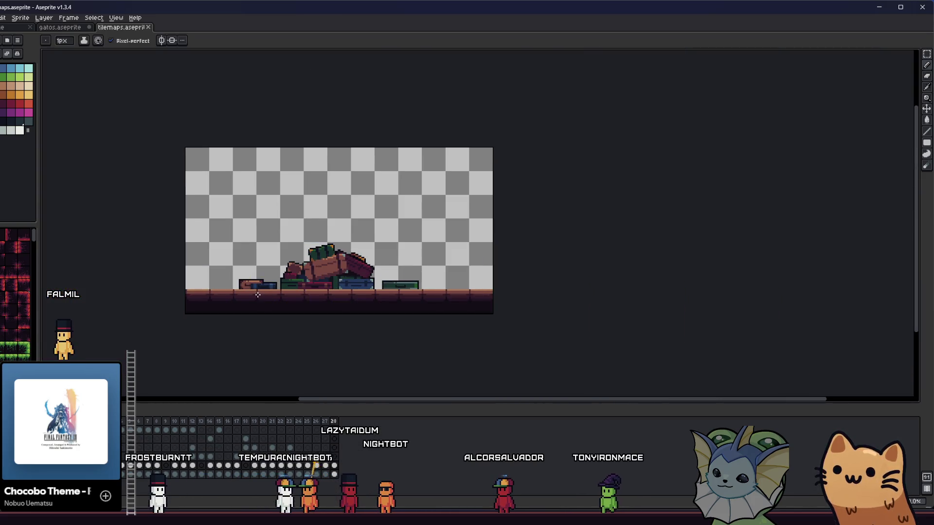
scroll(272, 287, down, 1)
scroll(321, 265, up, 3)
key(i)
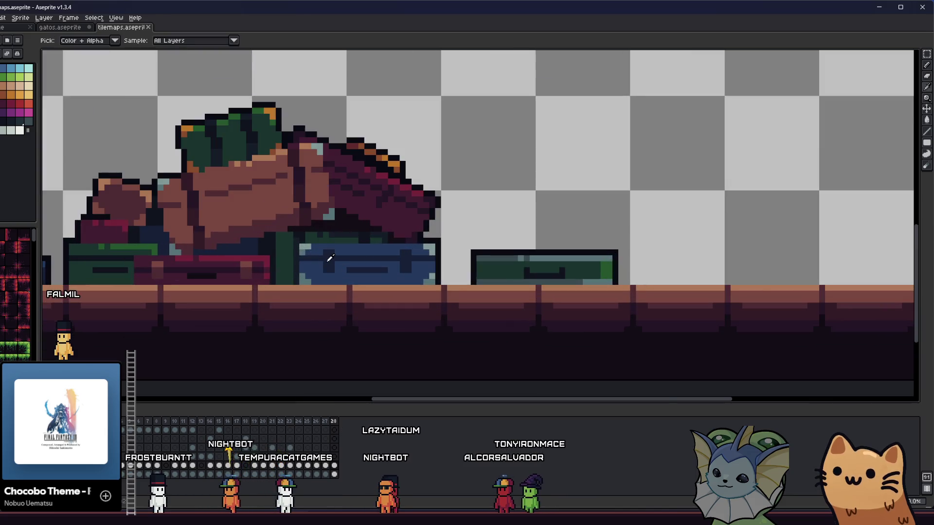
scroll(330, 257, up, 1)
Paint the blue chest's latch columns dark red with brighter red tops
key(b)
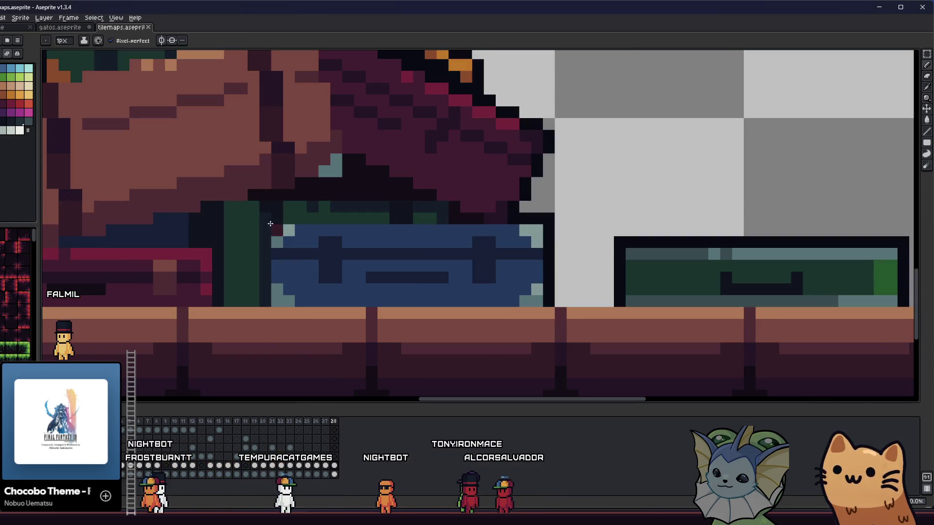
scroll(326, 247, up, 1)
click(325, 245)
drag(323, 296, 337, 271)
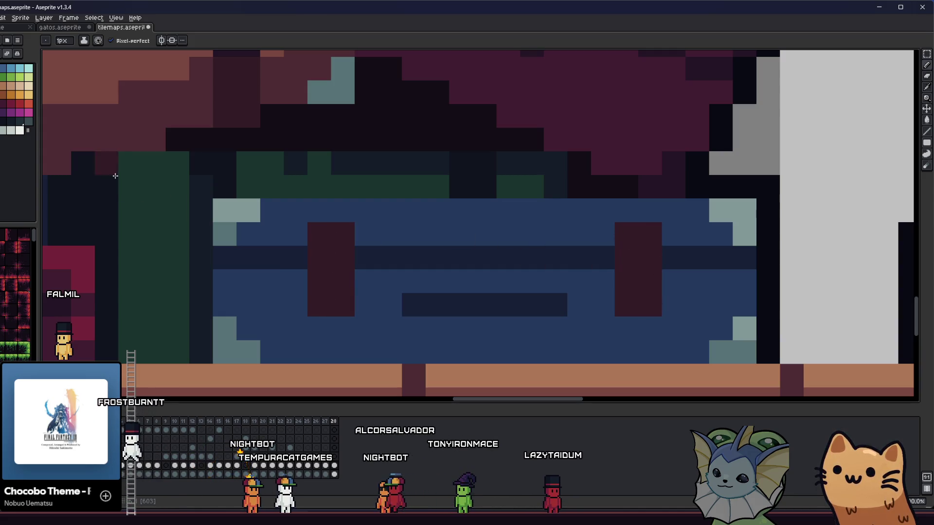
click(319, 234)
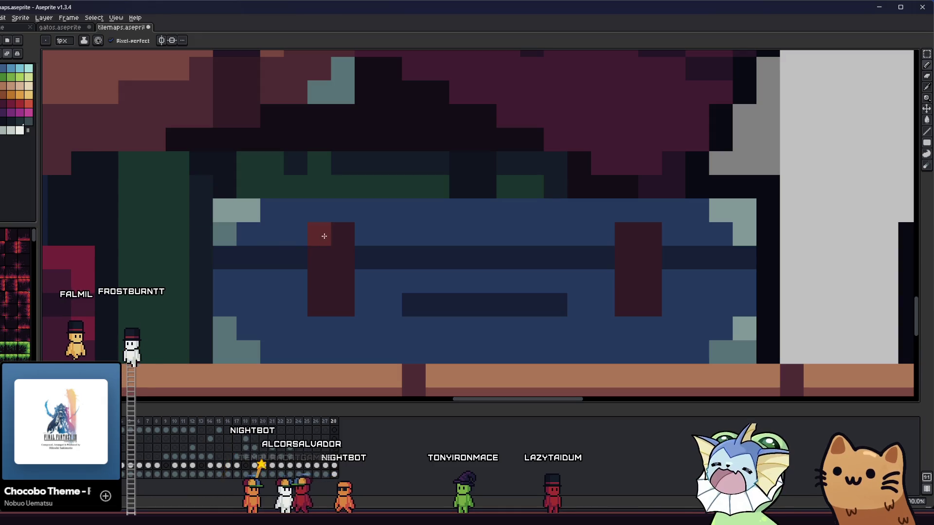
click(343, 235)
drag(625, 234, 649, 235)
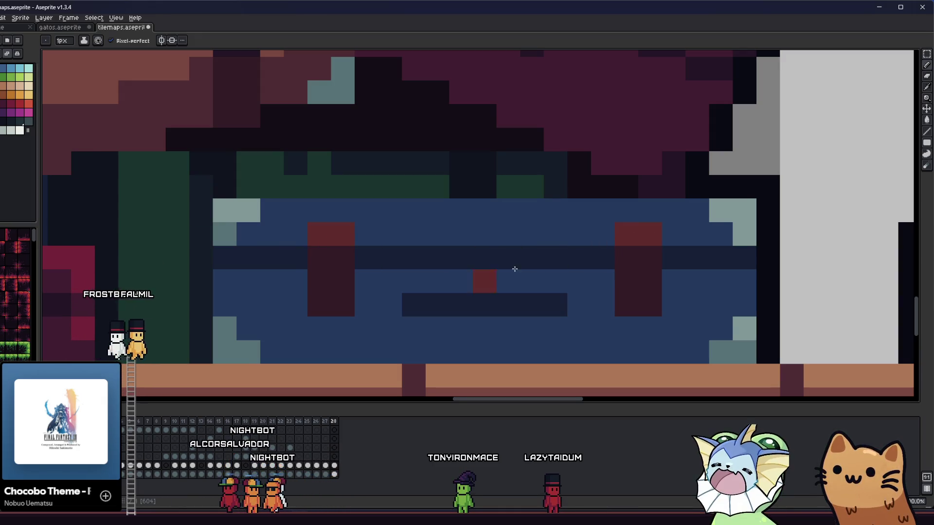
Bring the rest of the blue chest into view and save tilemaps.aseprite
scroll(402, 261, down, 4)
scroll(370, 262, up, 3)
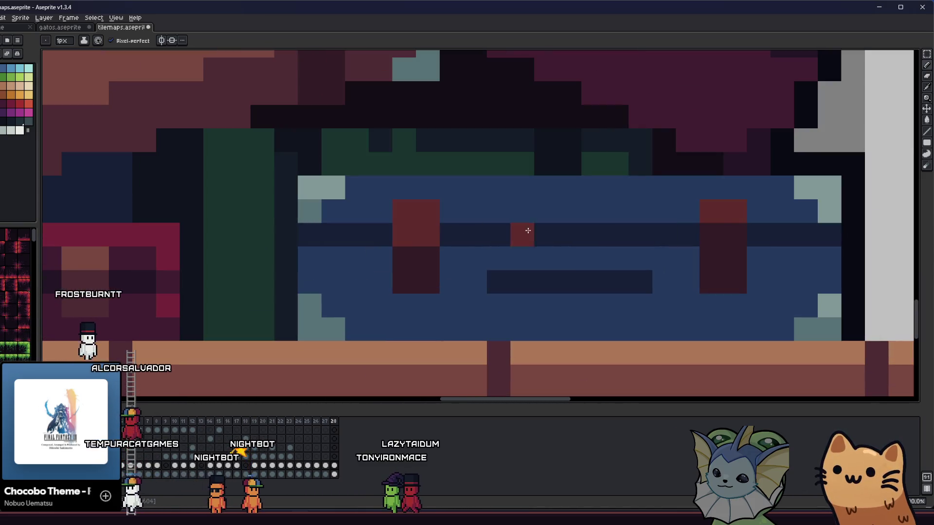
scroll(514, 283, down, 4)
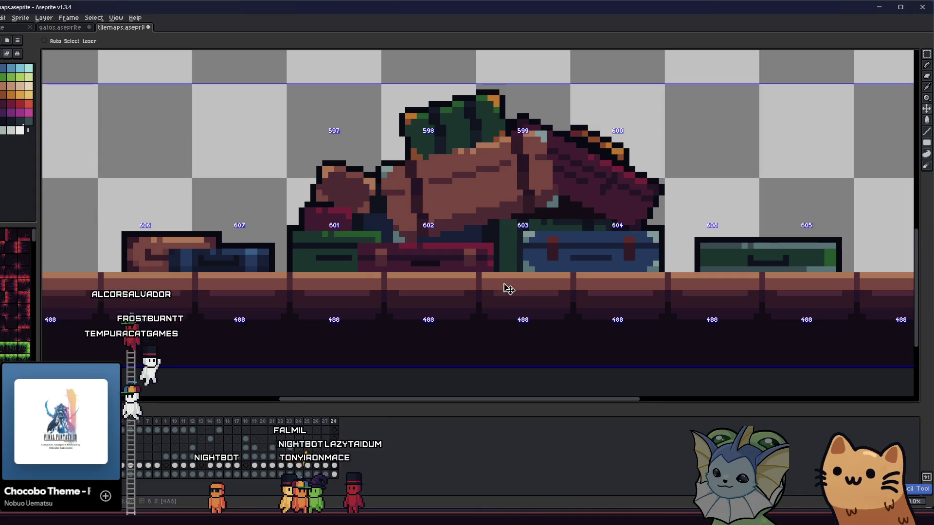
scroll(535, 268, up, 2)
scroll(480, 238, up, 2)
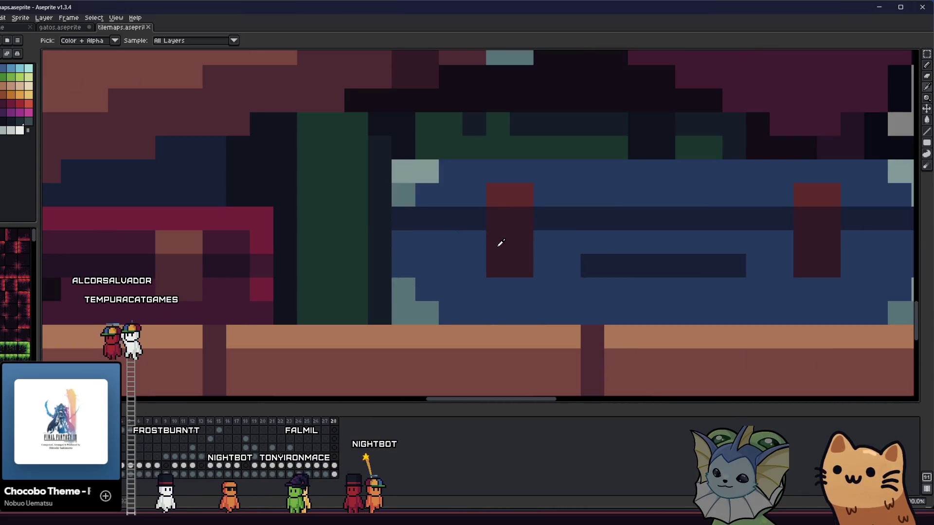
drag(500, 240, 331, 250)
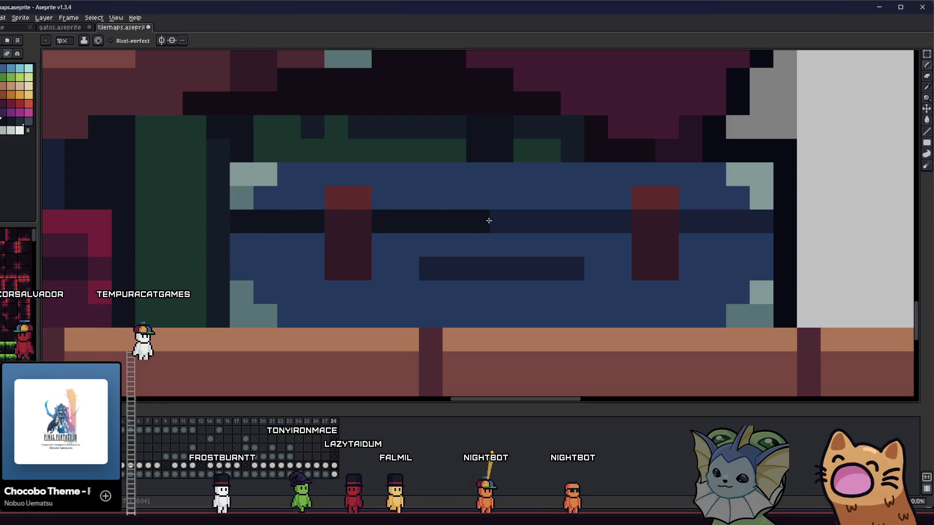
scroll(485, 220, up, 1)
scroll(317, 267, down, 4)
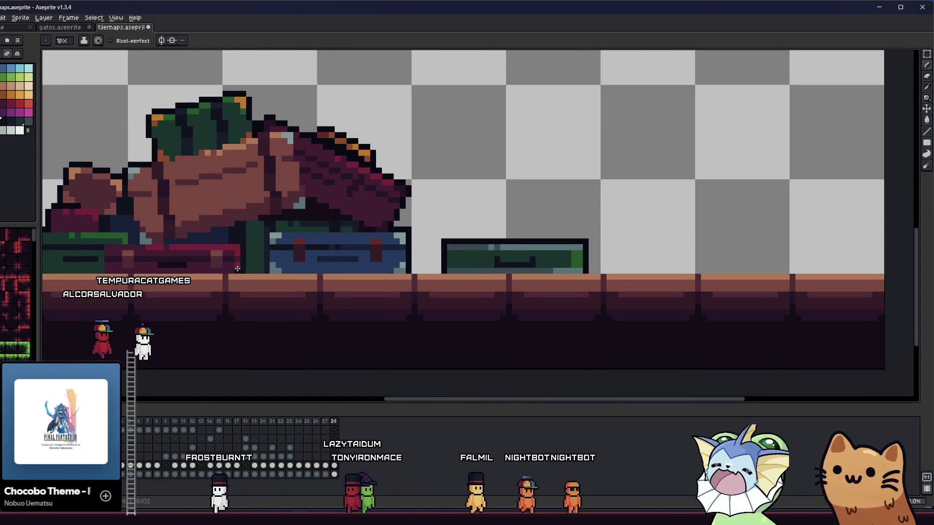
key(ctrl+s)
Paint a light-blue highlight across the chest's lid and save again
key(i)
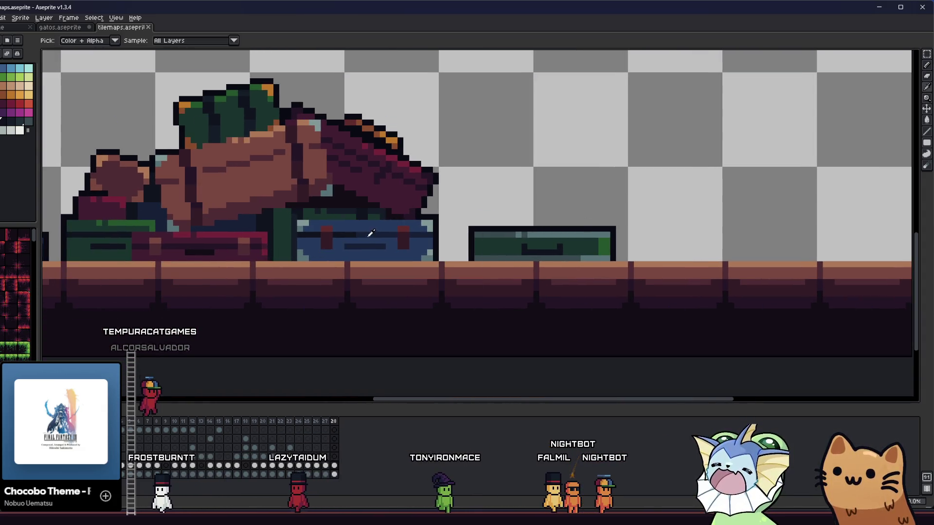
scroll(400, 198, up, 3)
key(b)
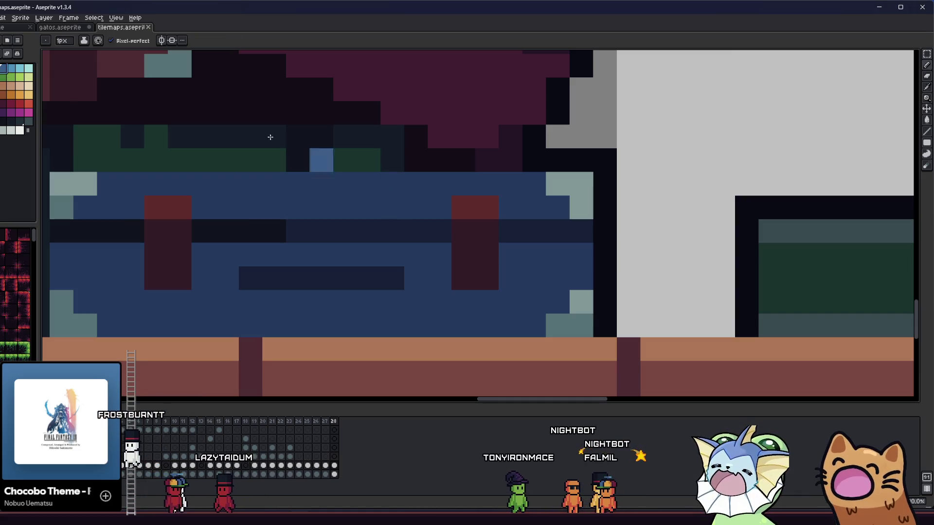
drag(529, 192, 422, 192)
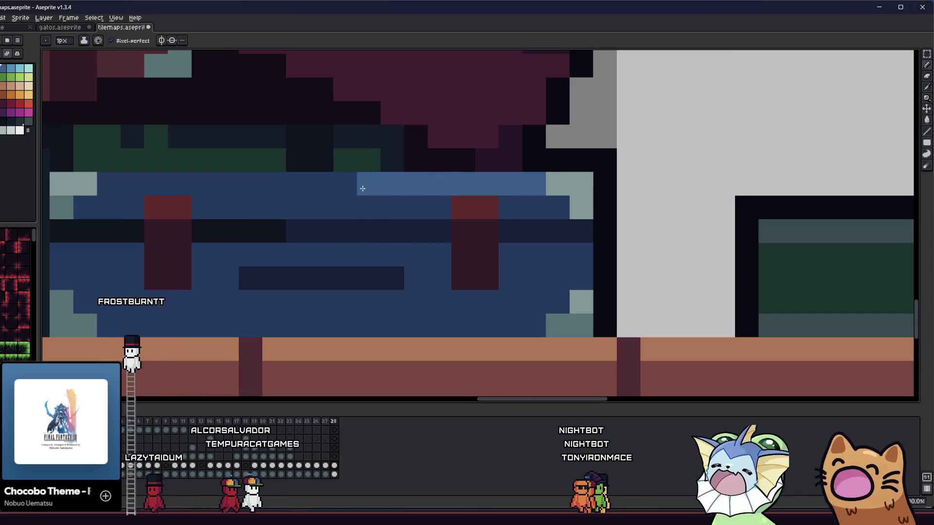
scroll(302, 183, down, 3)
key(ctrl+s)
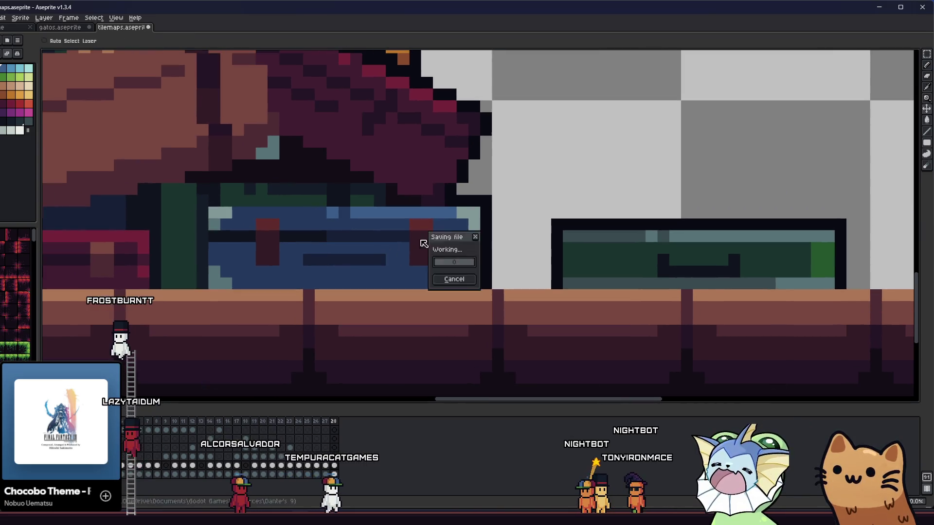
Save tilemaps.aseprite again, then zoom in and centre the chest pile in view
scroll(420, 258, down, 4)
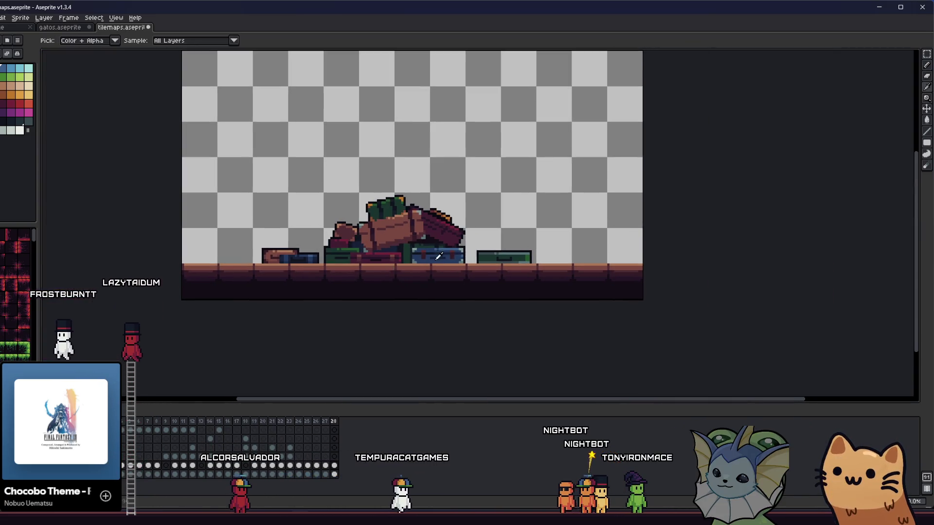
scroll(418, 259, up, 4)
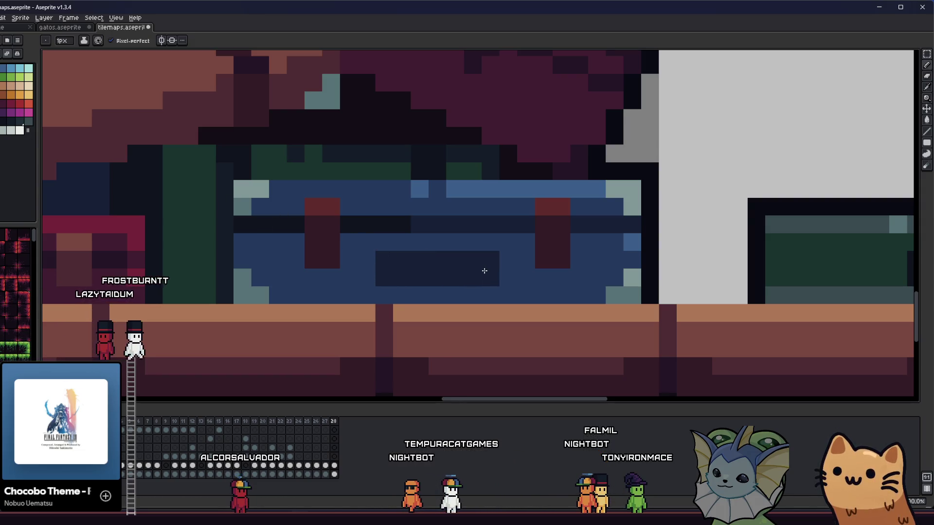
scroll(394, 239, down, 4)
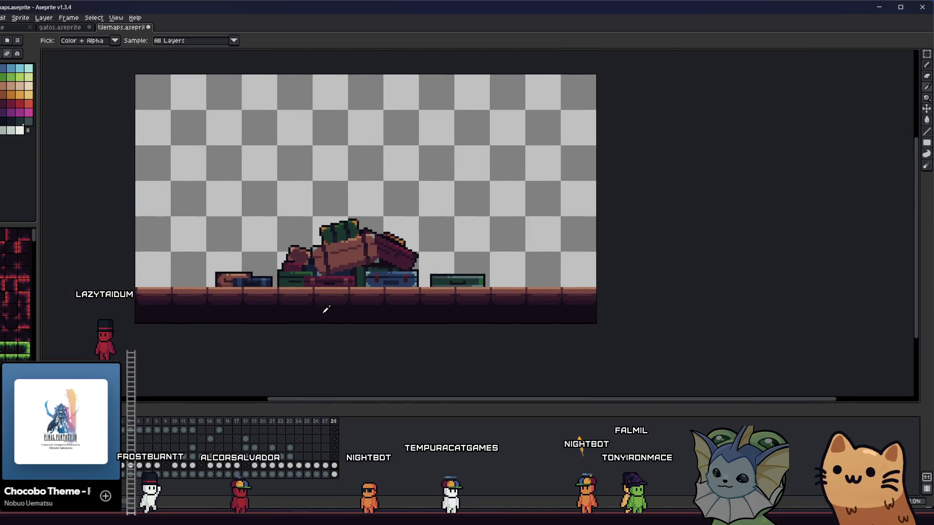
scroll(344, 304, down, 1)
key(ctrl+s)
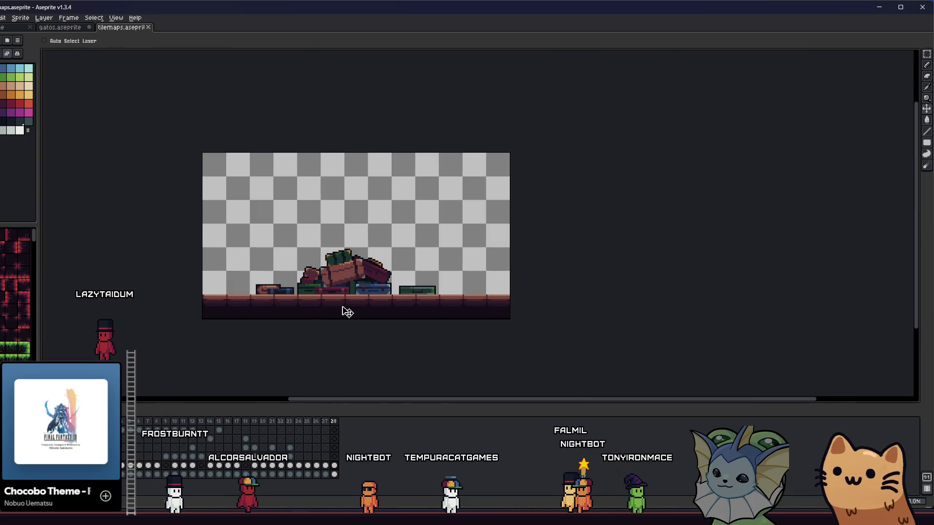
scroll(344, 304, up, 3)
drag(359, 287, 507, 328)
scroll(448, 297, up, 4)
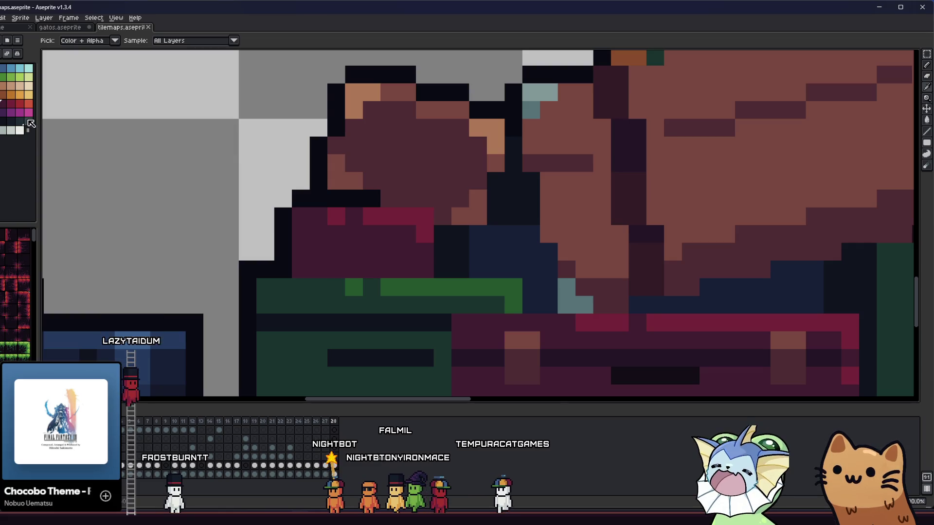
Paint a dark teal band across the maroon bag and save the sprite
key(b)
drag(318, 250, 401, 248)
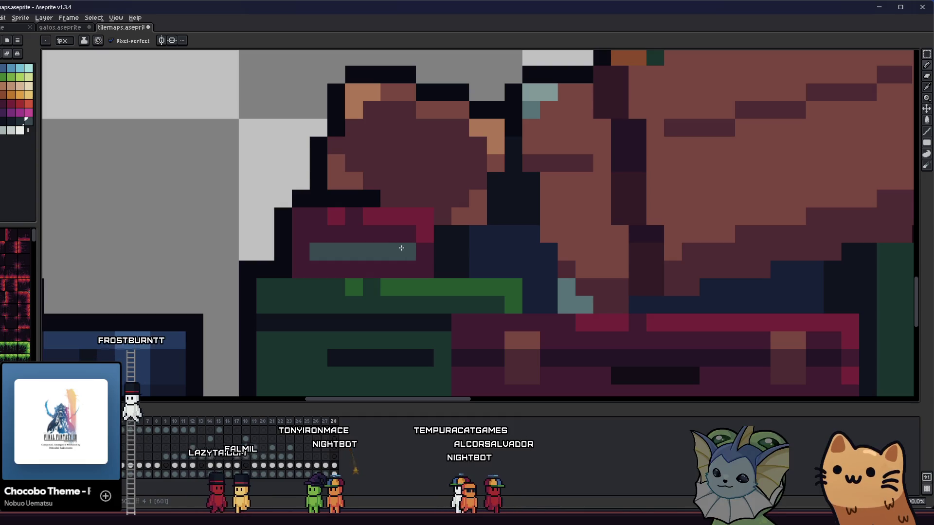
click(20, 121)
drag(328, 258, 359, 255)
key(ctrl+s)
scroll(374, 254, down, 5)
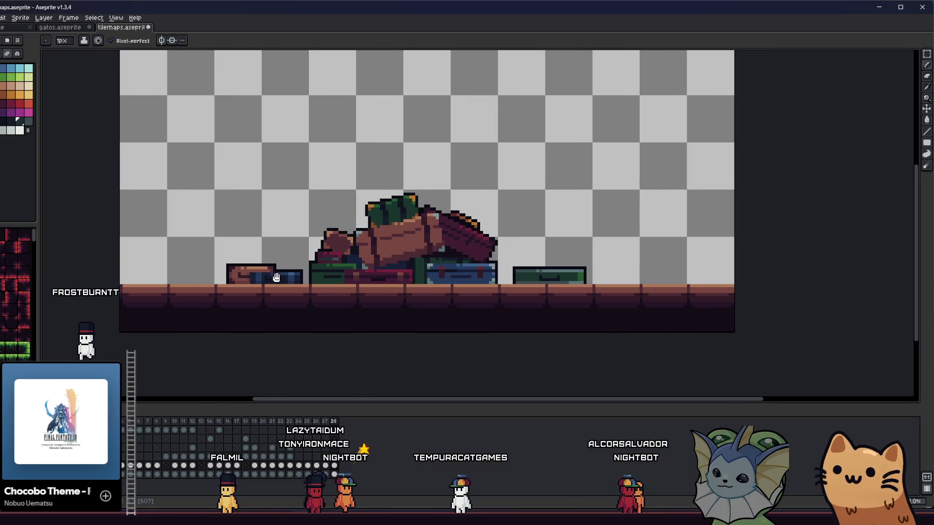
scroll(326, 275, up, 5)
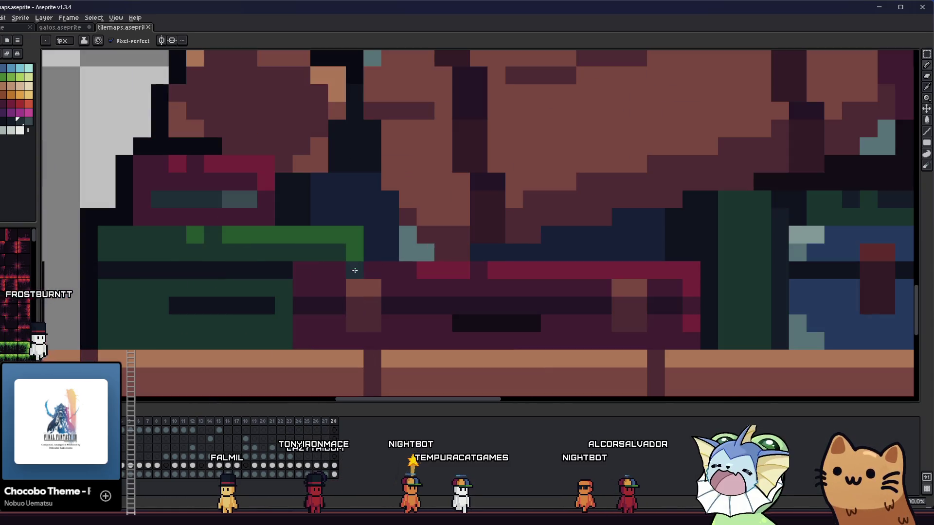
Add a few sampled blue highlight pixels to the dark sack and recentre the pile
key(alt)
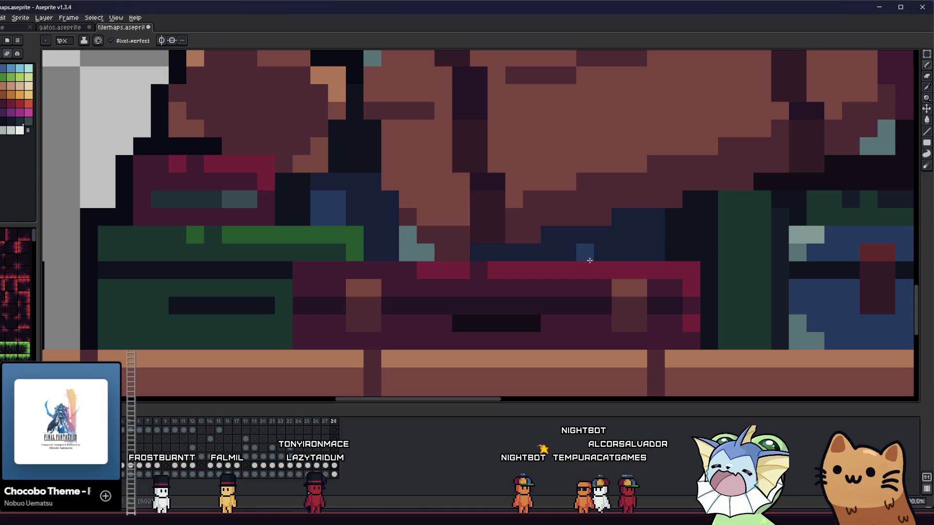
key(ctrl)
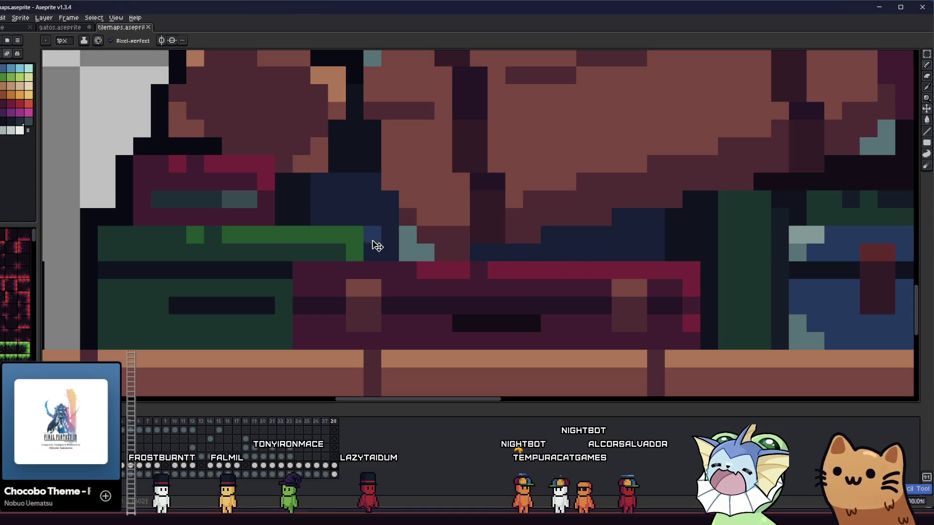
drag(337, 182, 320, 184)
click(621, 261)
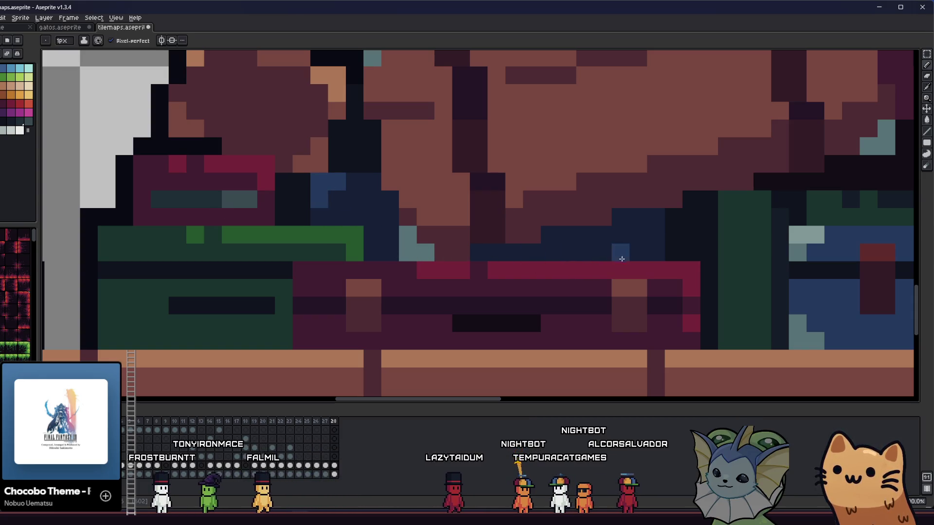
scroll(648, 253, down, 2)
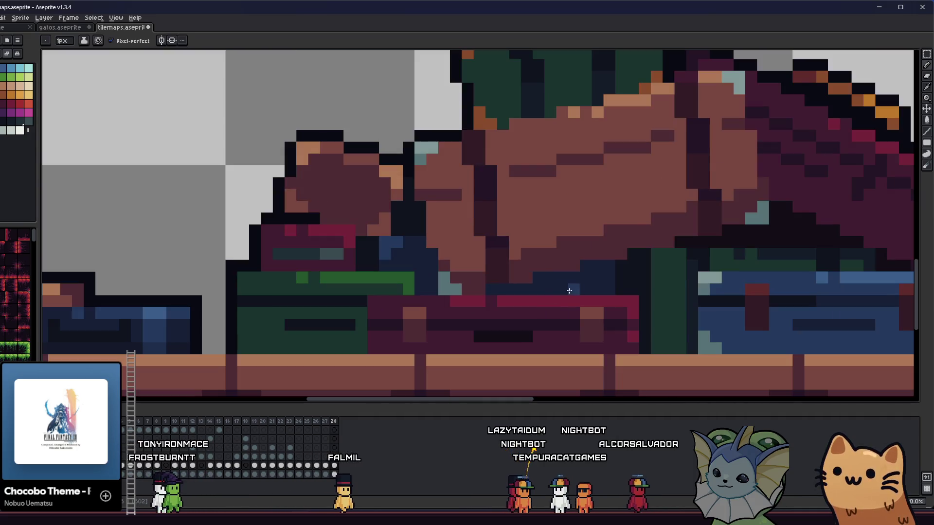
scroll(604, 282, down, 5)
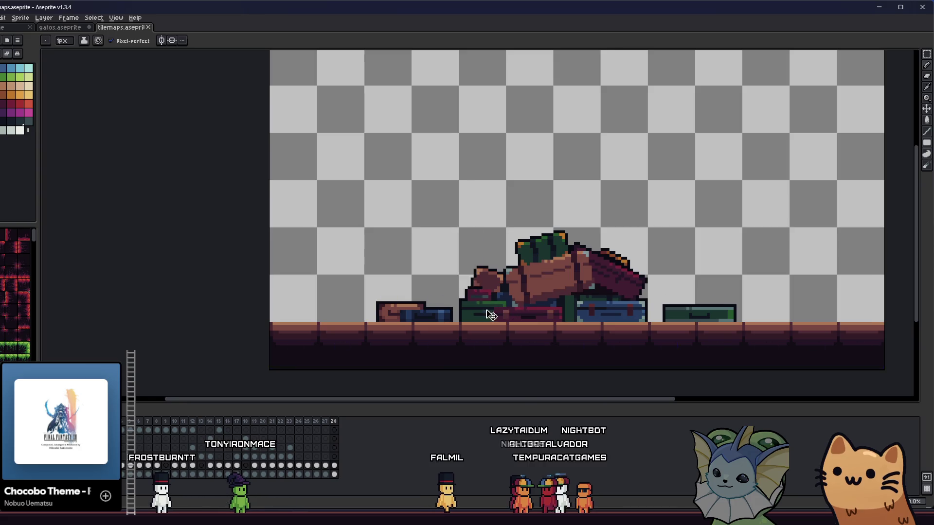
drag(445, 310, 386, 298)
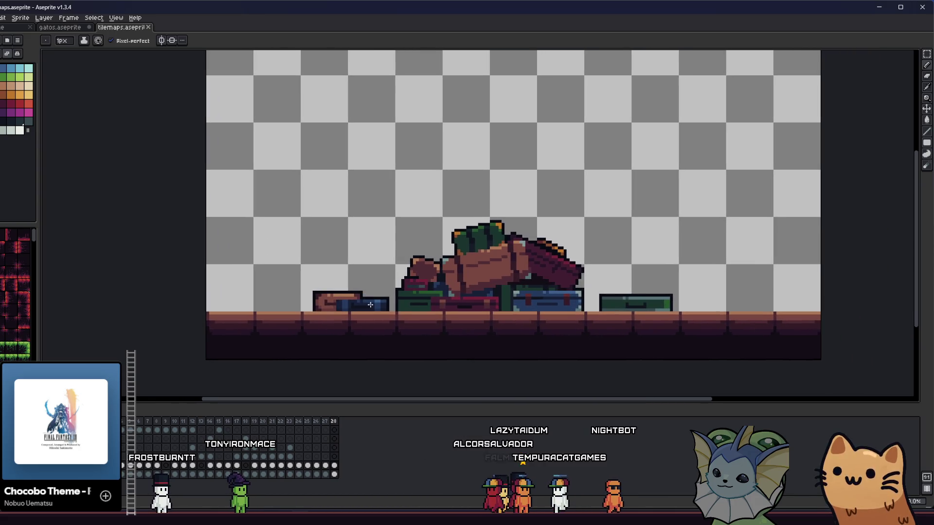
scroll(503, 307, up, 5)
Save, then sample the chest's dark outline colour and add a dark pixel on the green chest
key(i)
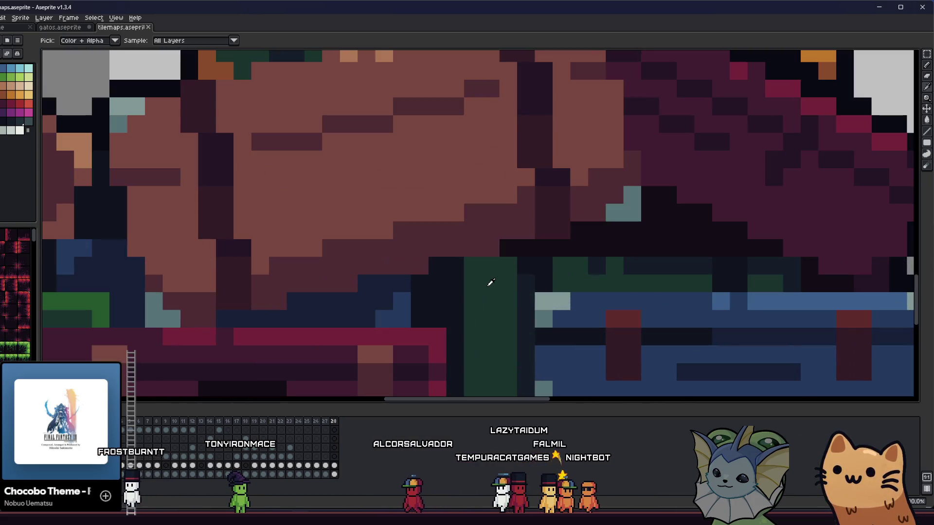
scroll(497, 279, down, 3)
key(ctrl+s)
scroll(273, 287, up, 2)
key(i)
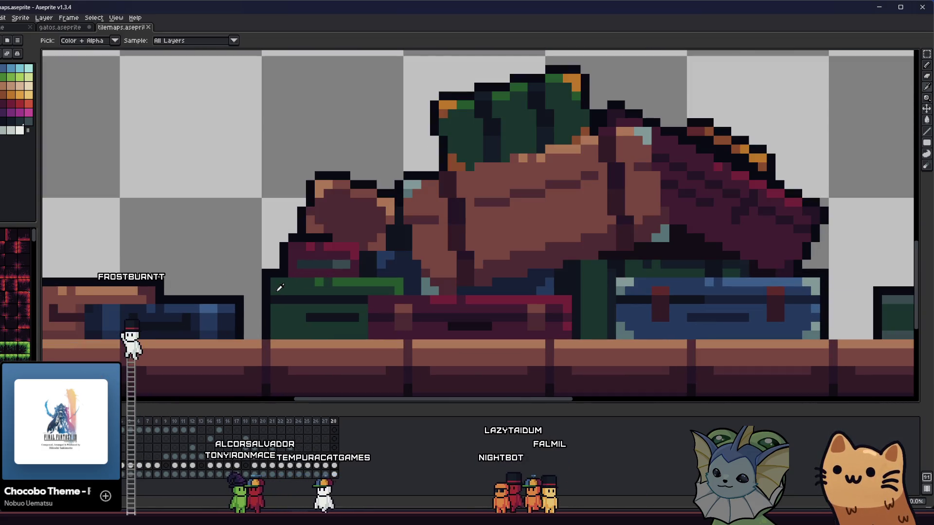
scroll(292, 288, up, 2)
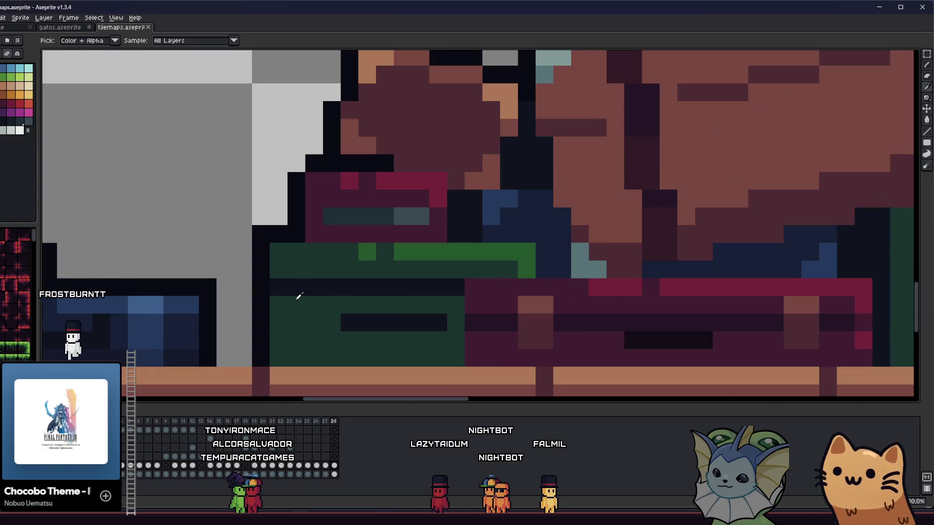
click(329, 294)
key(b)
click(306, 277)
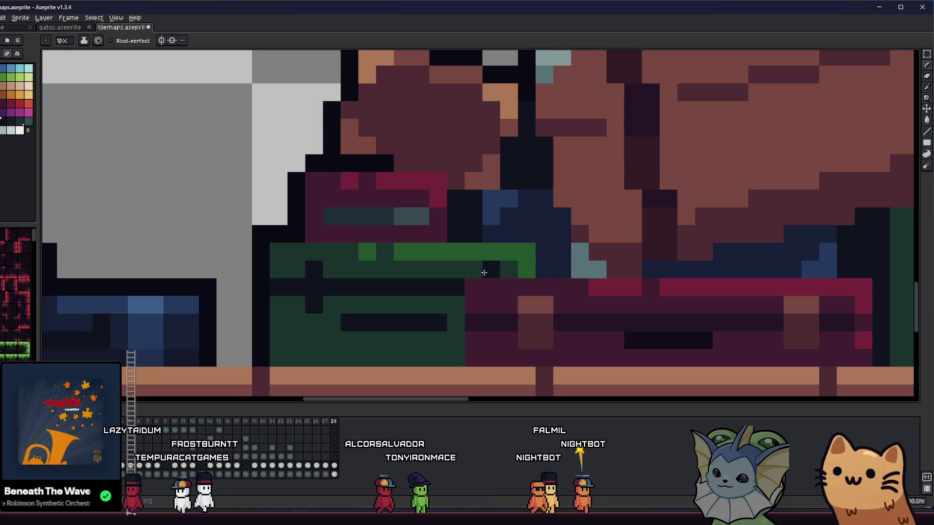
mouse_move(414, 294)
mouse_down()
mouse_move(435, 278)
mouse_move(371, 287)
mouse_up()
scroll(436, 278, down, 3)
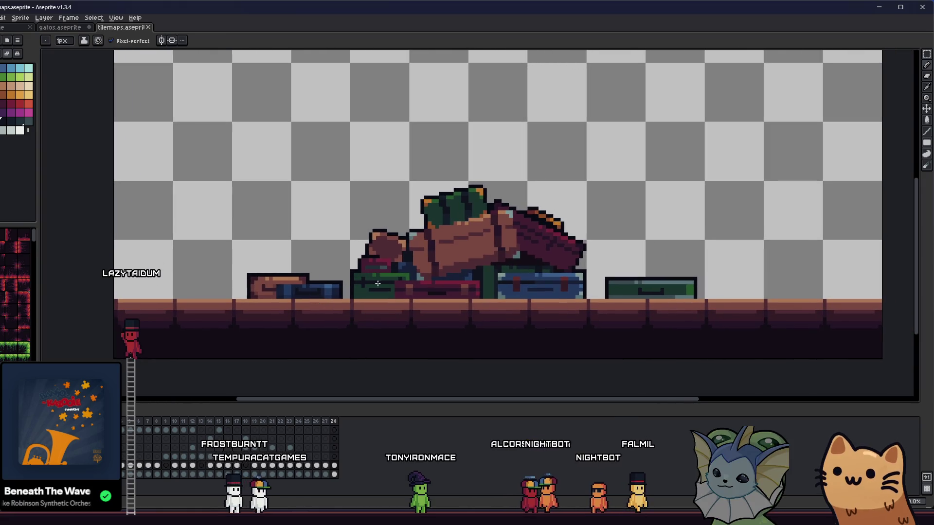
scroll(371, 287, up, 5)
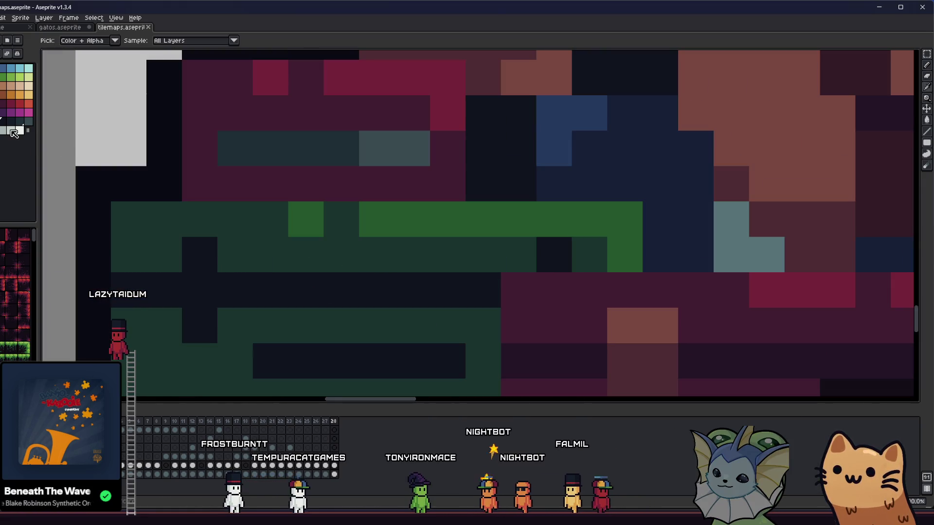
scroll(225, 296, down, 2)
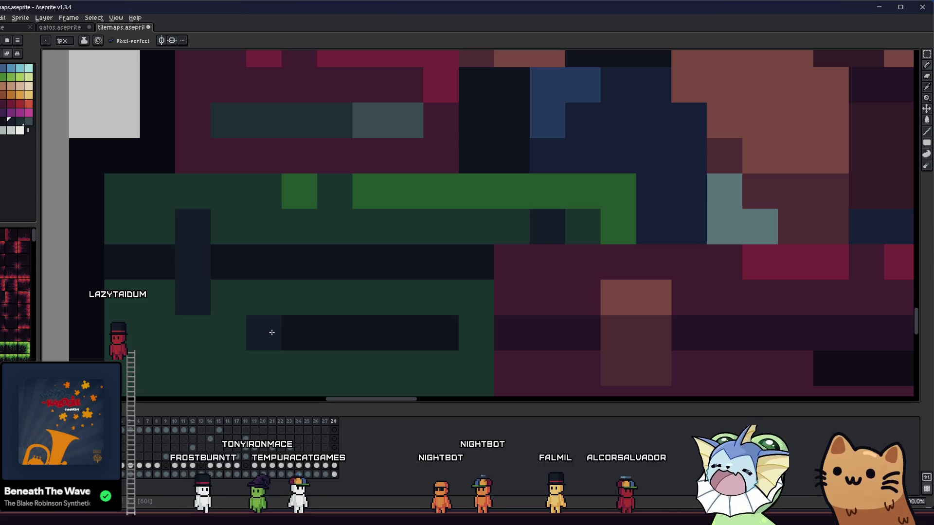
scroll(403, 337, down, 5)
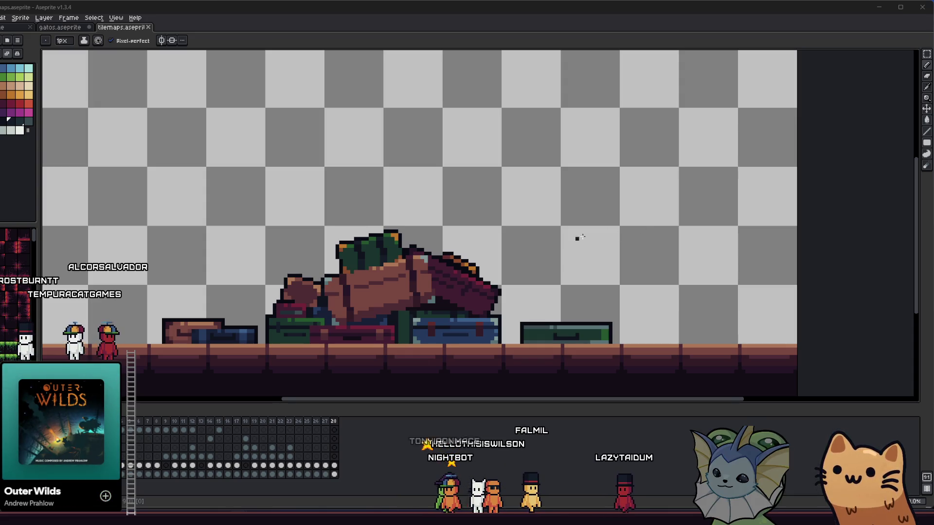
Sample a teal colour from the pile and switch back to the Pencil
drag(519, 241, 578, 232)
scroll(389, 290, down, 4)
key(i)
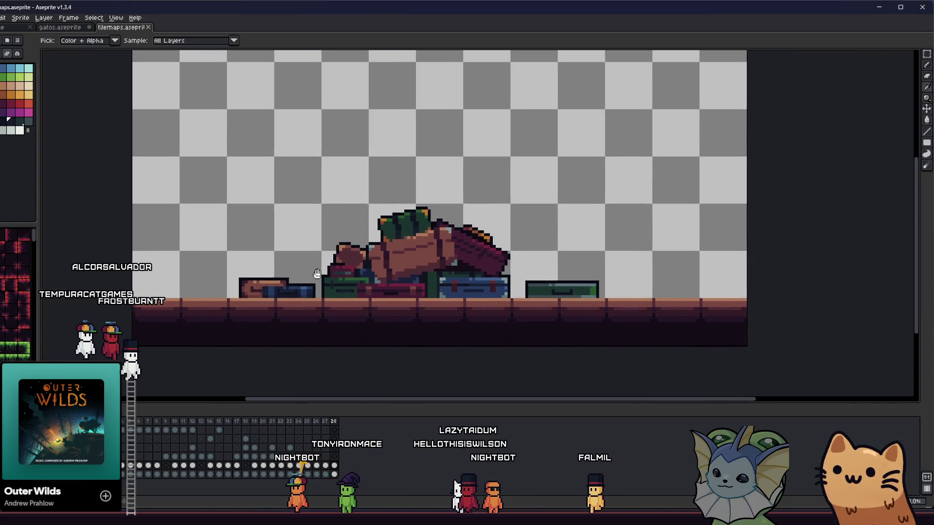
scroll(341, 287, down, 2)
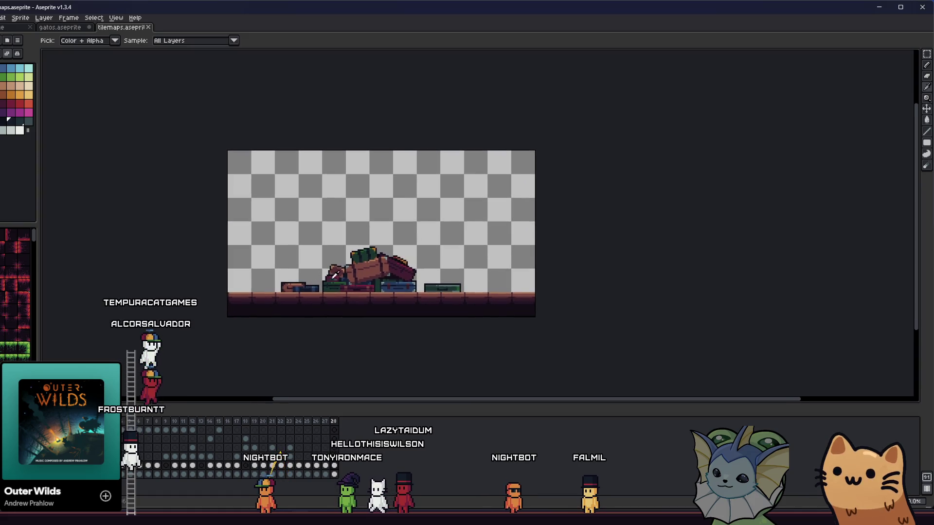
scroll(306, 291, up, 3)
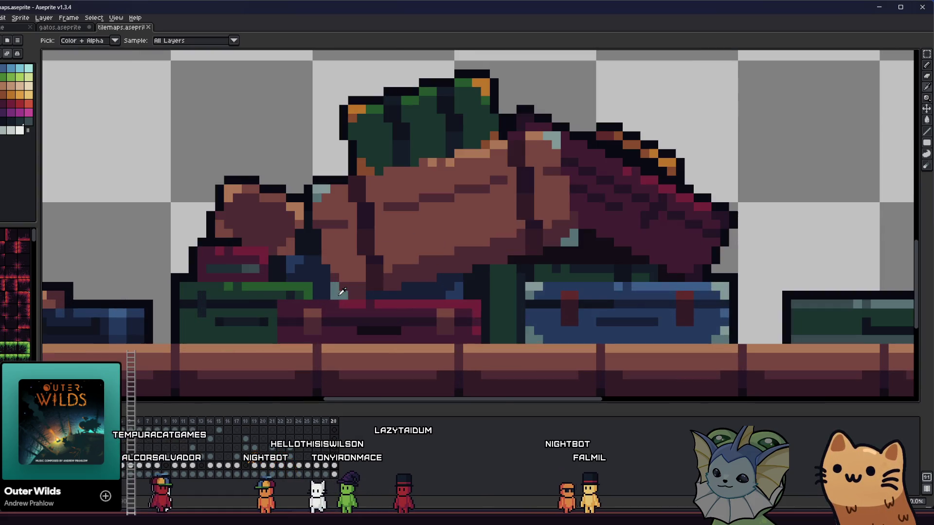
scroll(342, 291, up, 3)
click(341, 275)
key(b)
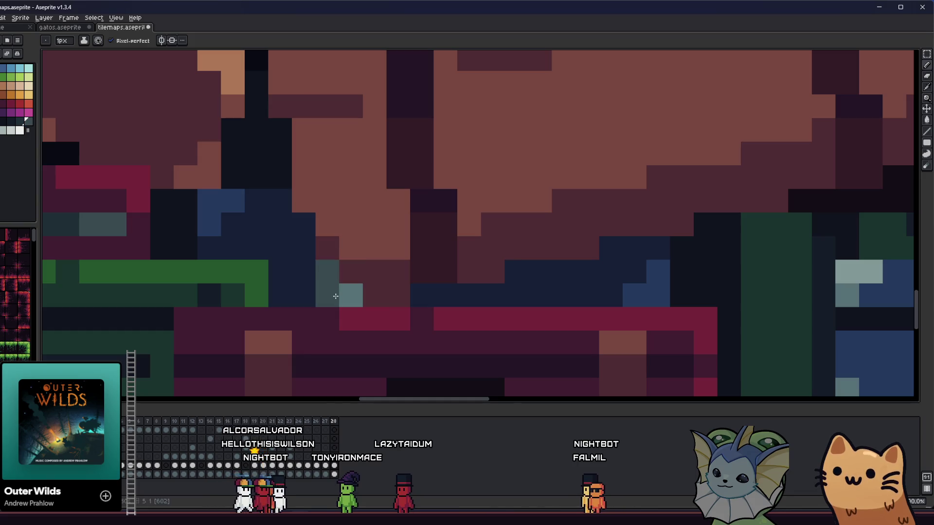
scroll(336, 296, down, 2)
scroll(490, 263, up, 2)
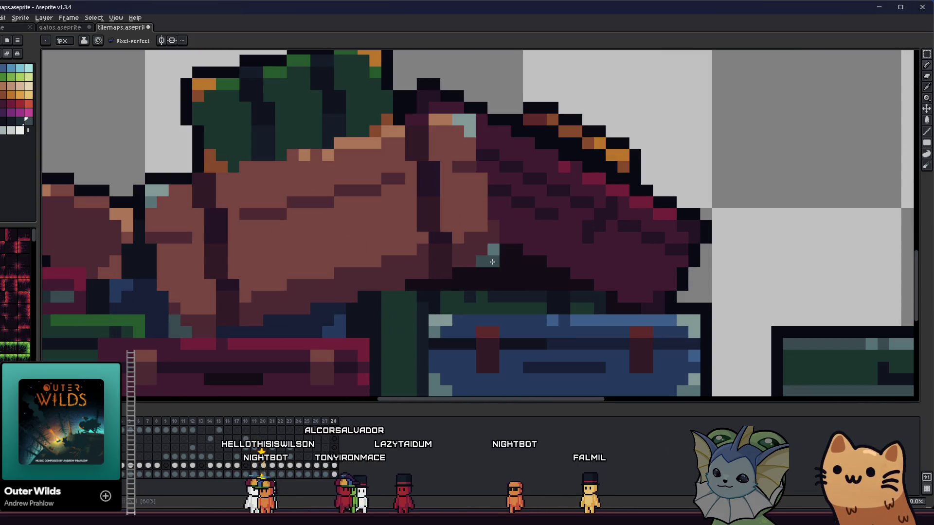
Sample the bag's grey-teal colour and paint a grey-teal pixel on the bag
key(i)
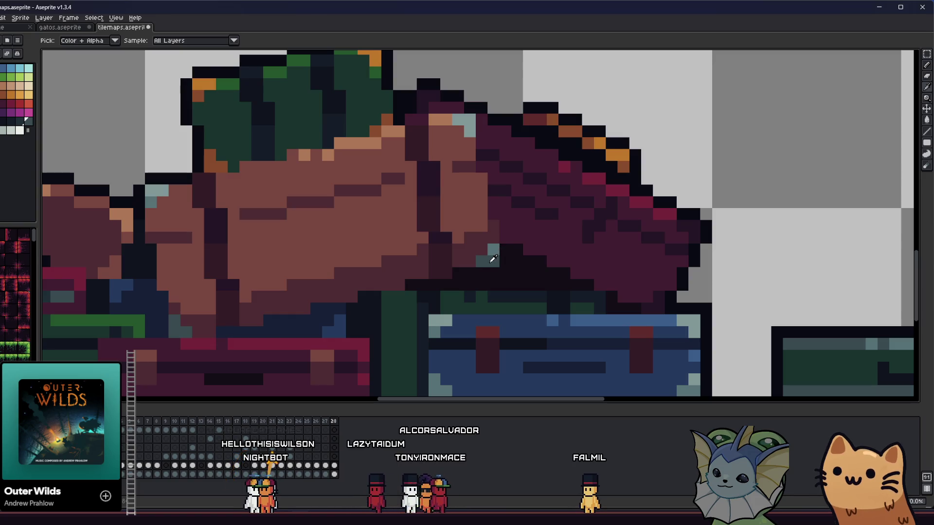
alt+click(493, 259)
click(398, 249)
scroll(324, 268, down, 3)
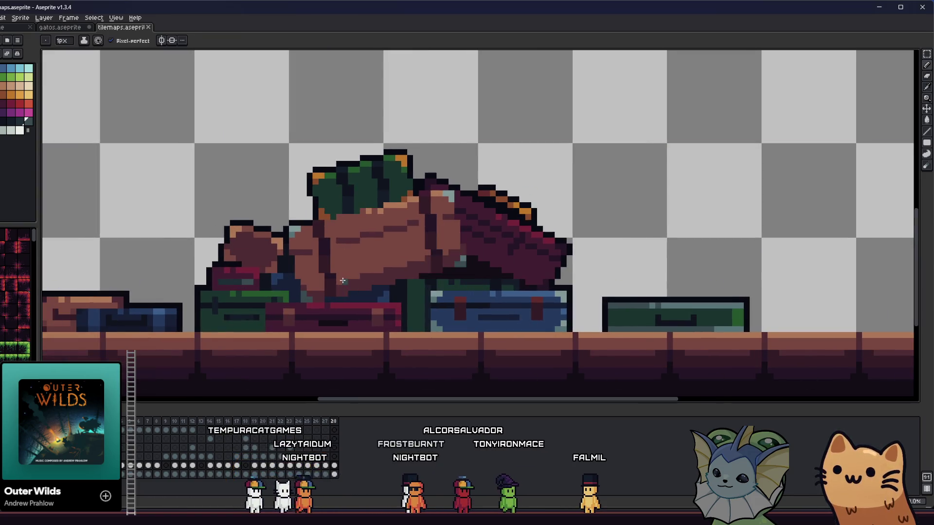
scroll(341, 287, down, 1)
drag(241, 291, 268, 291)
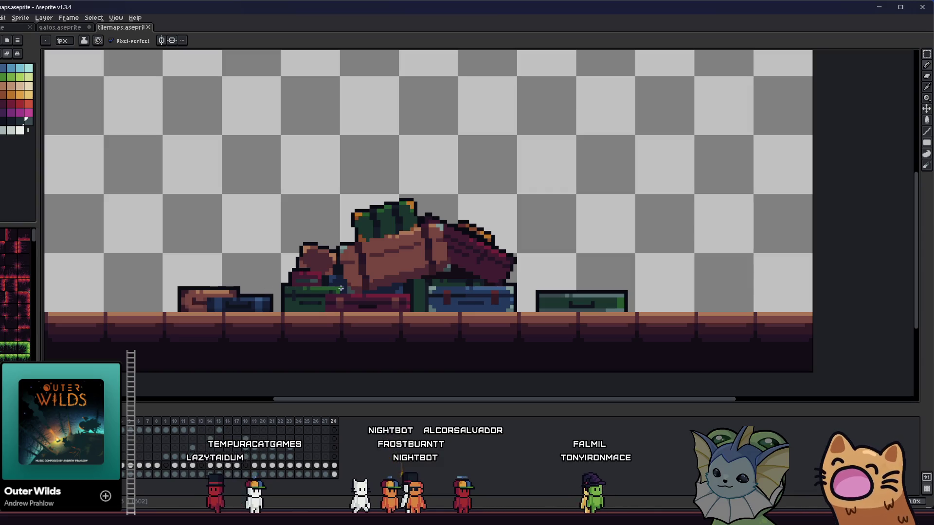
scroll(337, 289, up, 3)
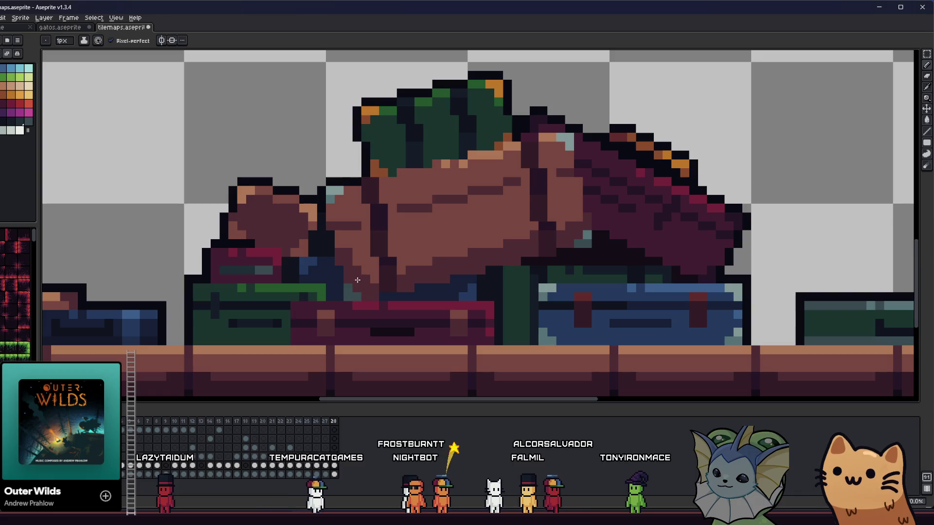
Alt-sample a colour and touch up a single pixel on the pile
key(alt)
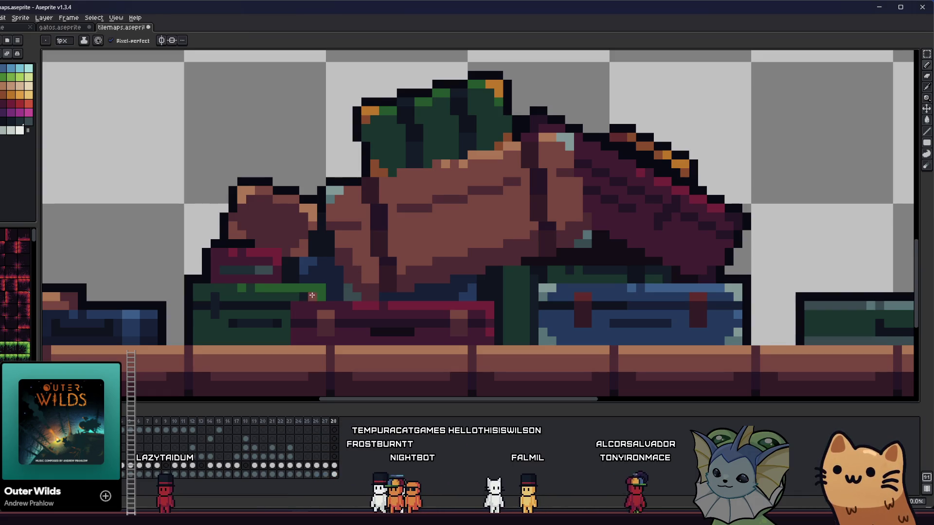
drag(337, 285, 354, 293)
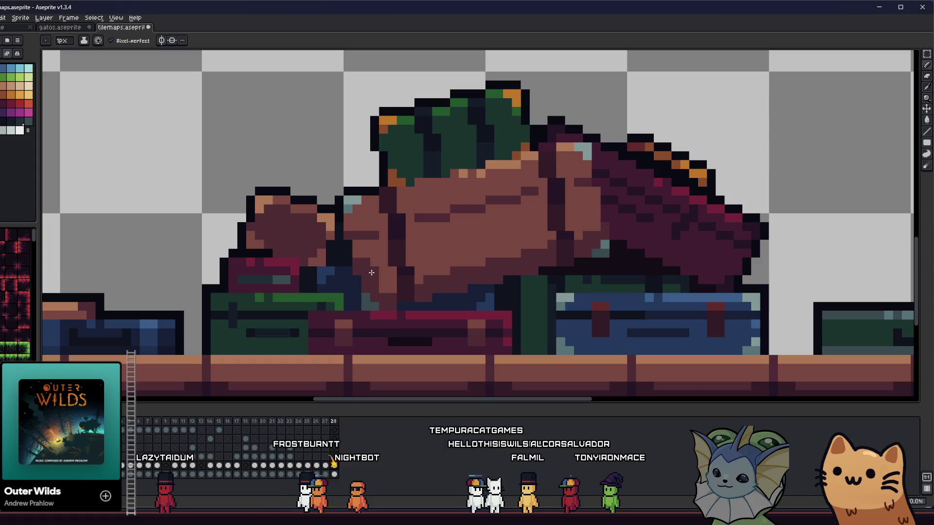
scroll(365, 253, down, 3)
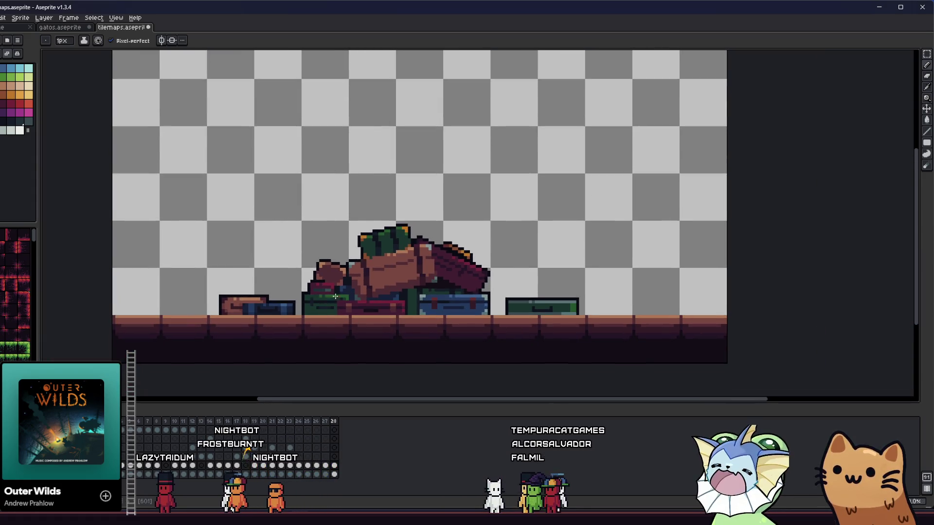
scroll(367, 277, up, 2)
scroll(368, 287, down, 5)
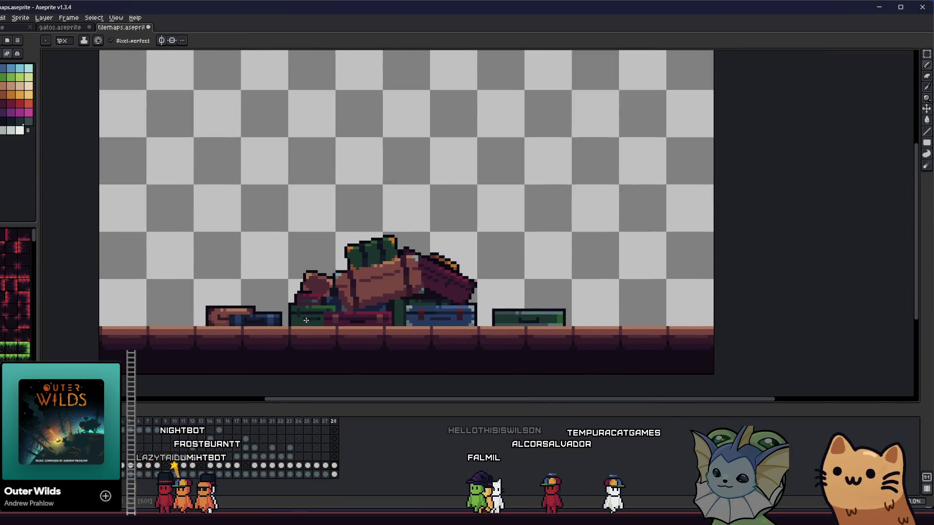
scroll(325, 315, up, 4)
scroll(325, 314, up, 2)
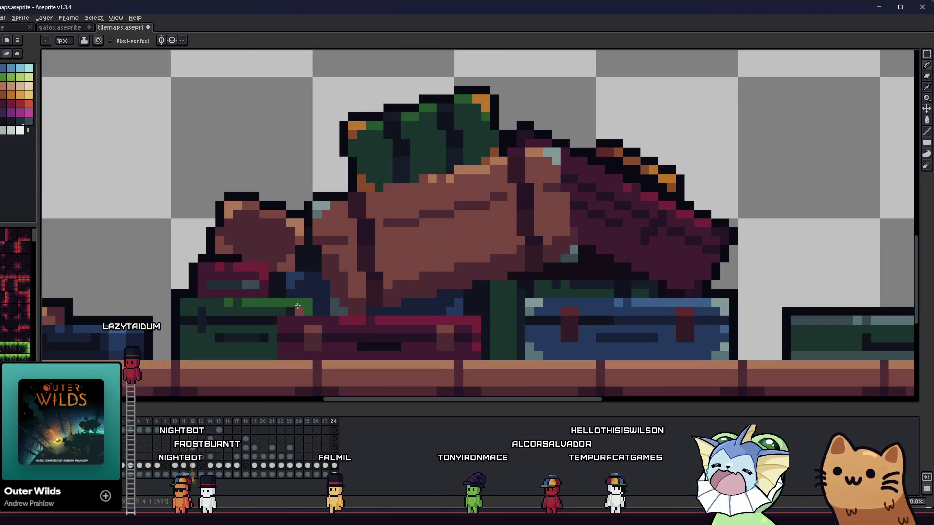
click(348, 276)
key(alt)
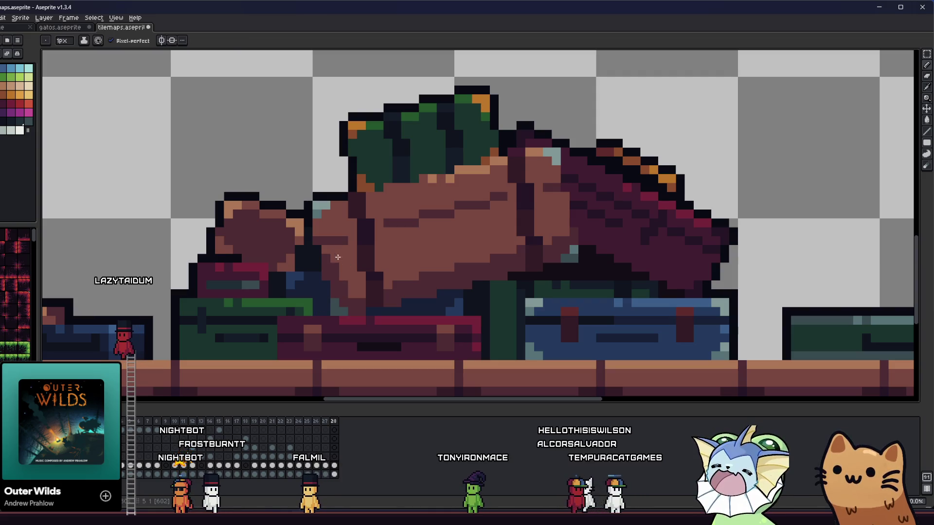
scroll(324, 256, down, 3)
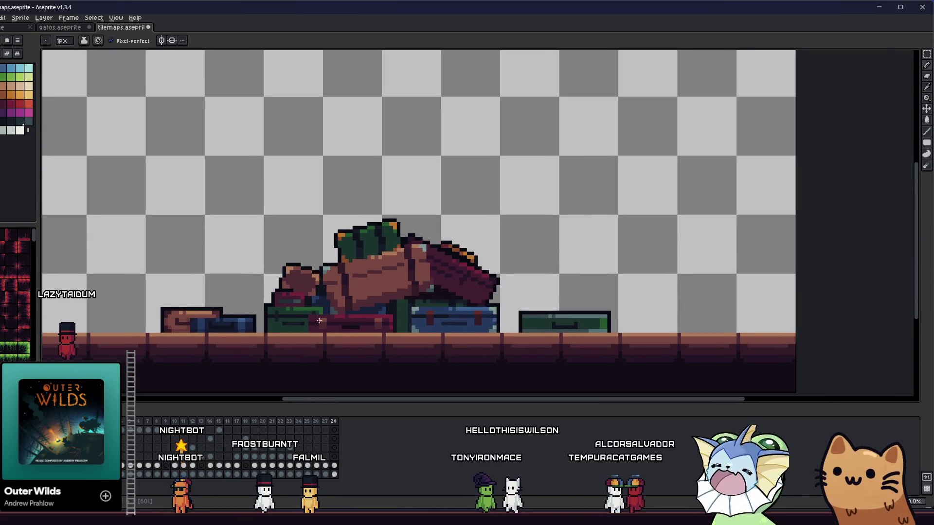
scroll(327, 305, up, 3)
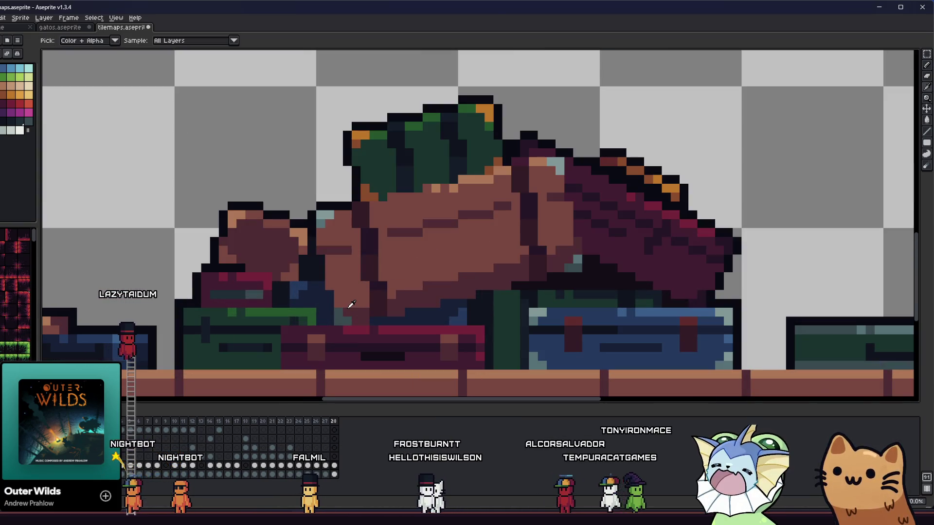
scroll(355, 306, down, 4)
mouse_move(272, 307)
mouse_down()
mouse_move(307, 328)
mouse_move(309, 298)
mouse_move(323, 288)
mouse_move(299, 296)
mouse_up()
scroll(306, 314, up, 3)
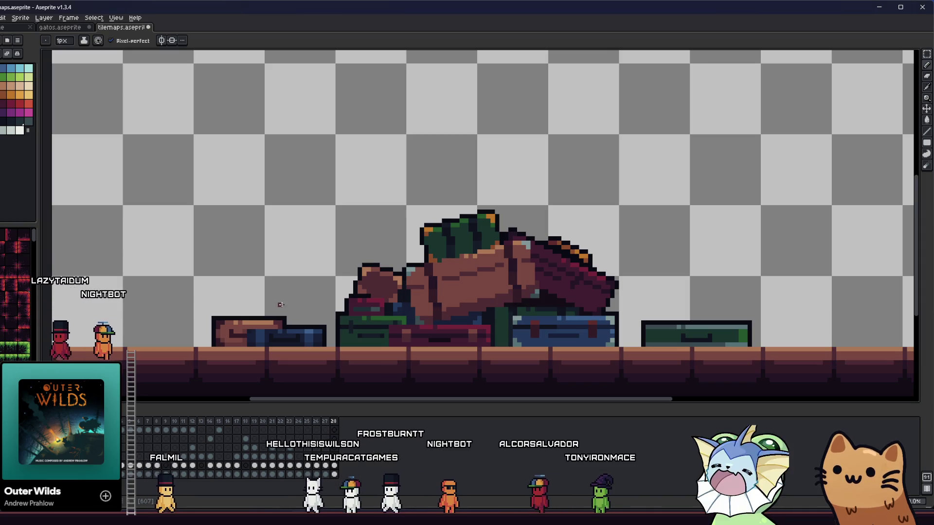
Repaint the sack edge strip, add a dark shadow row under the sacks, and darken the chest-top highlight
scroll(309, 293, up, 3)
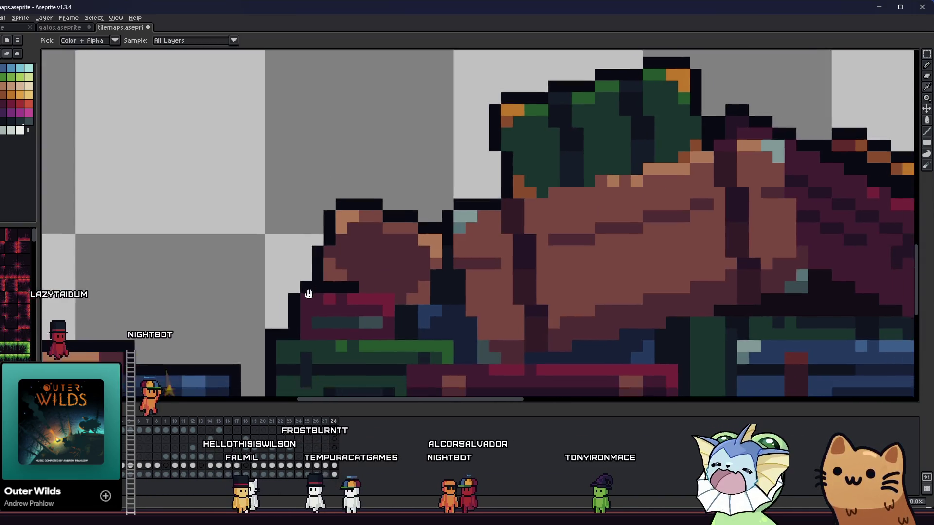
drag(309, 293, 293, 279)
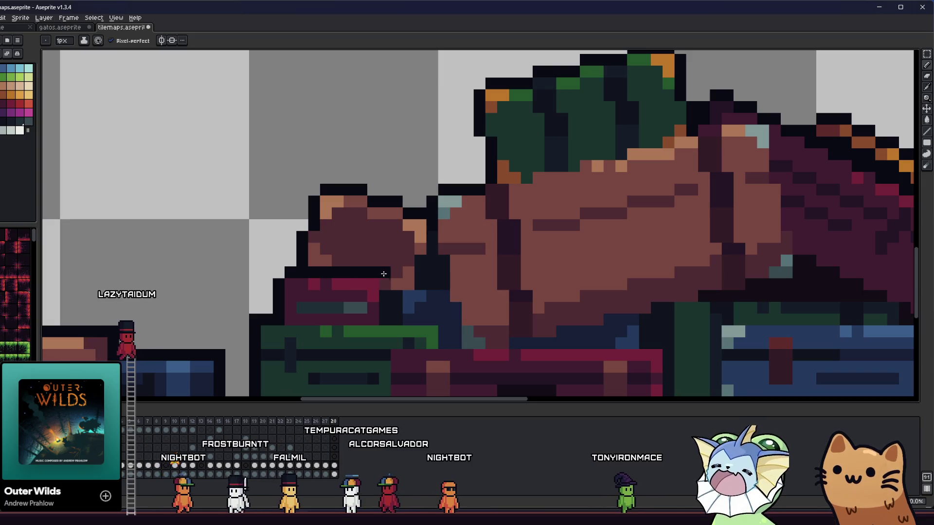
drag(373, 317, 373, 282)
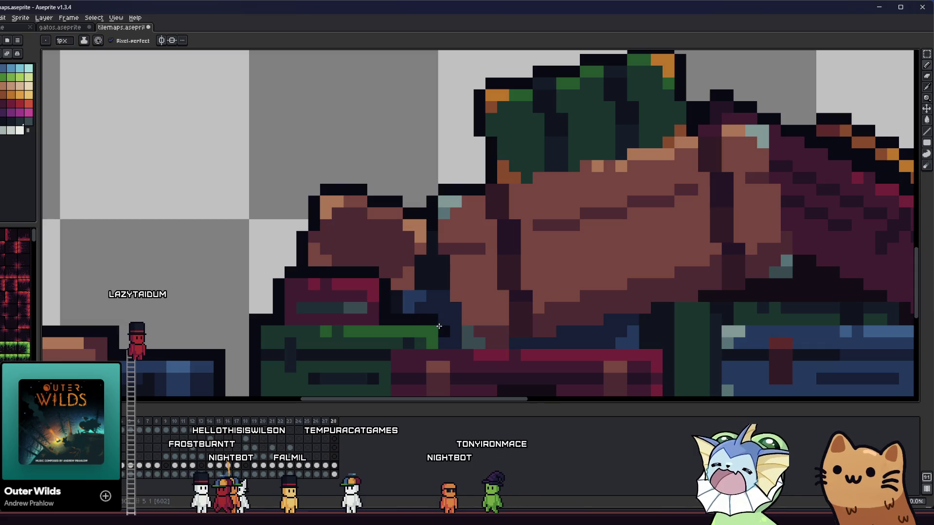
scroll(441, 339, down, 2)
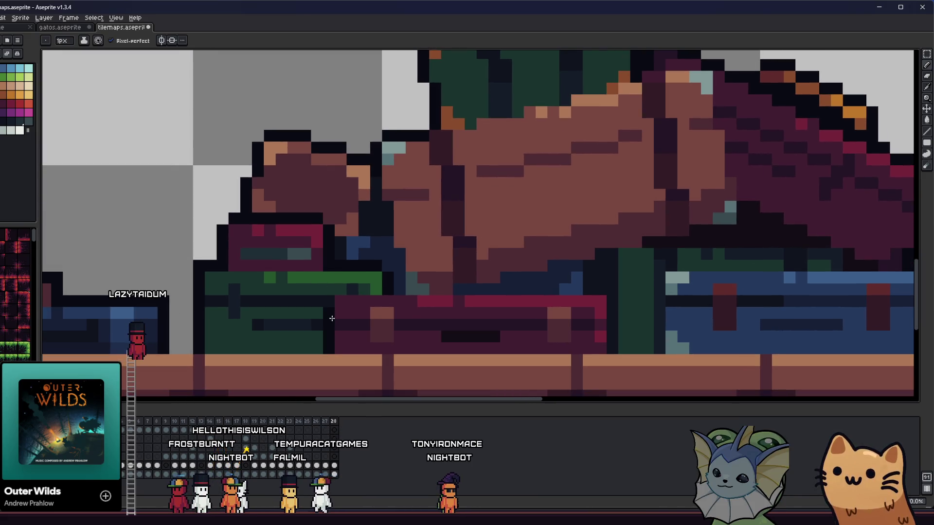
drag(340, 290, 595, 288)
scroll(609, 346, right, 5)
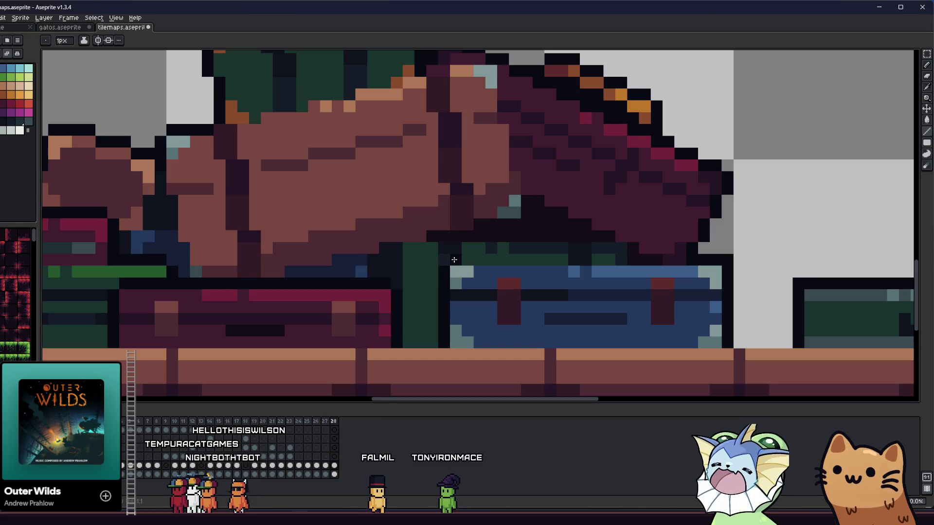
drag(454, 260, 673, 261)
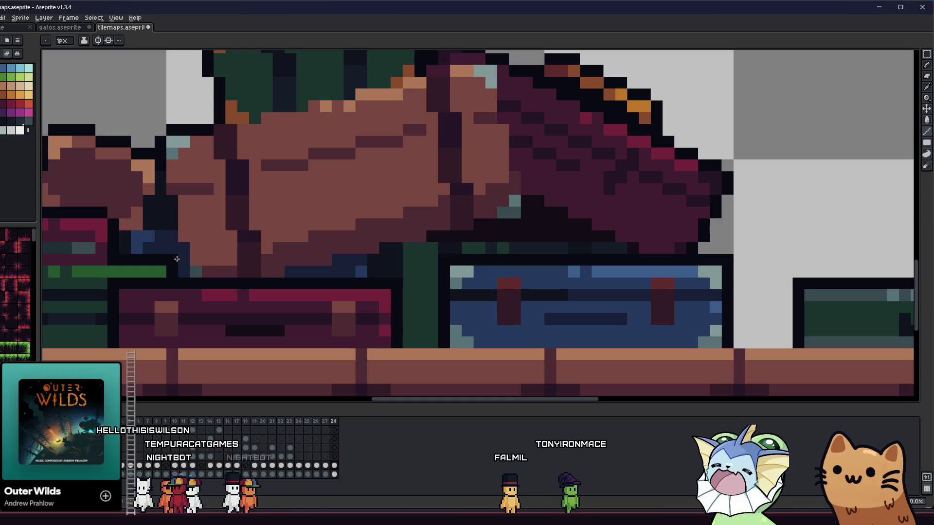
scroll(176, 273, left, 4)
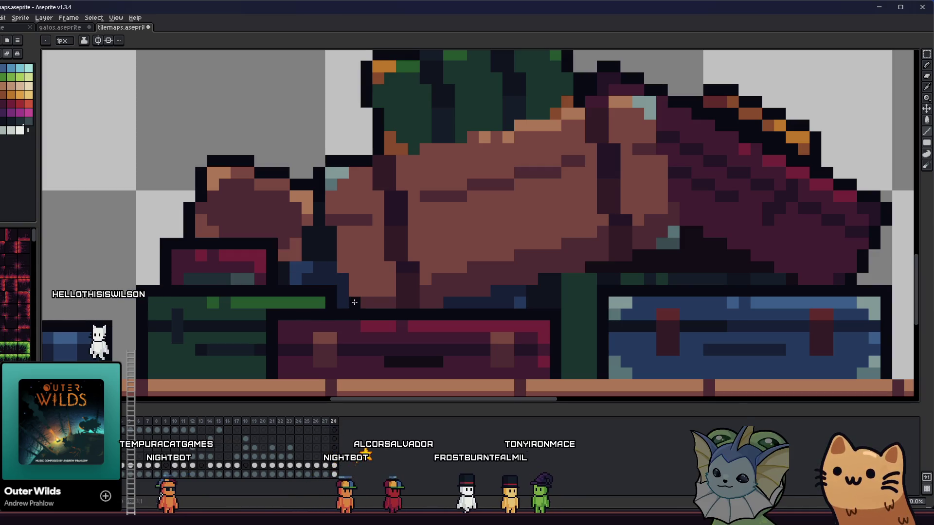
Blacken shadow pixels between the sacks and outline the maroon sack's edge in black
key(b)
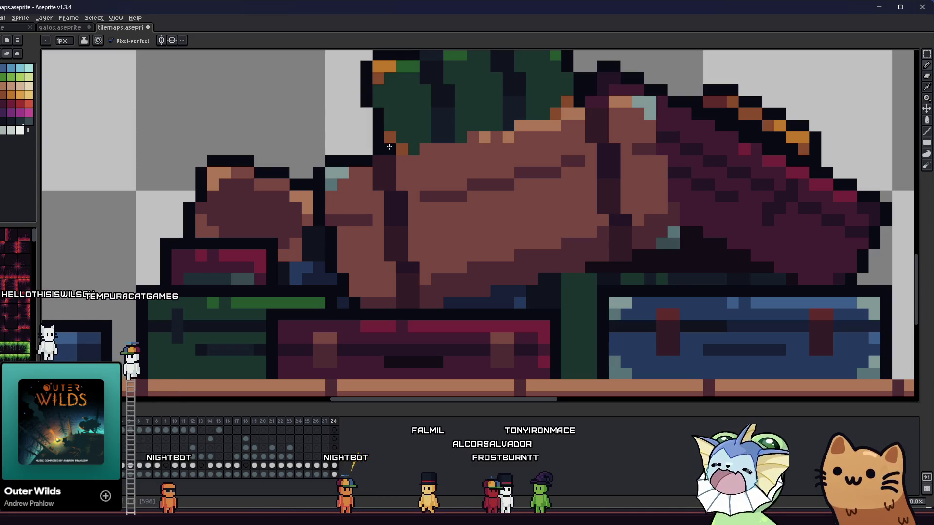
scroll(312, 199, right, 4)
scroll(311, 200, up, 2)
drag(308, 196, 471, 148)
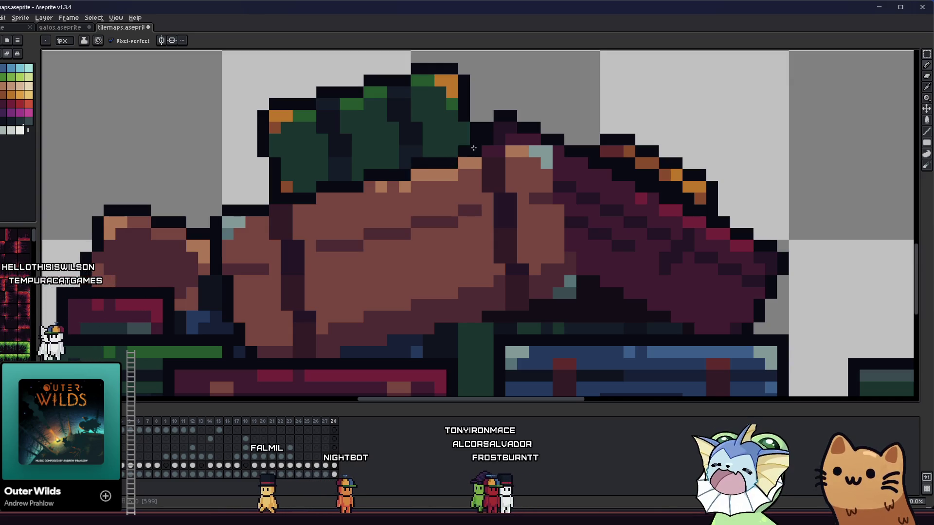
mouse_move(547, 142)
mouse_down()
mouse_move(567, 241)
mouse_move(590, 278)
mouse_move(636, 303)
mouse_up()
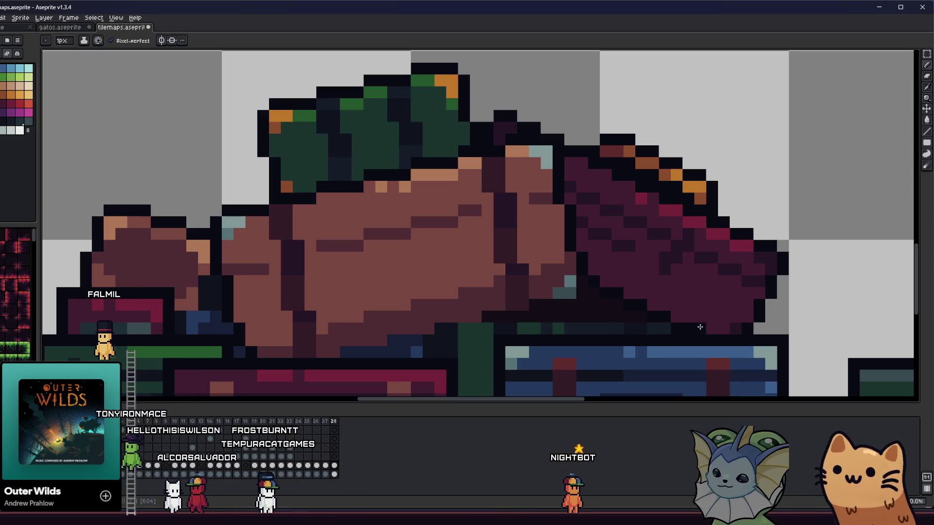
Darken a few navy pixels along the central sack's base above the red chest
drag(604, 293, 607, 312)
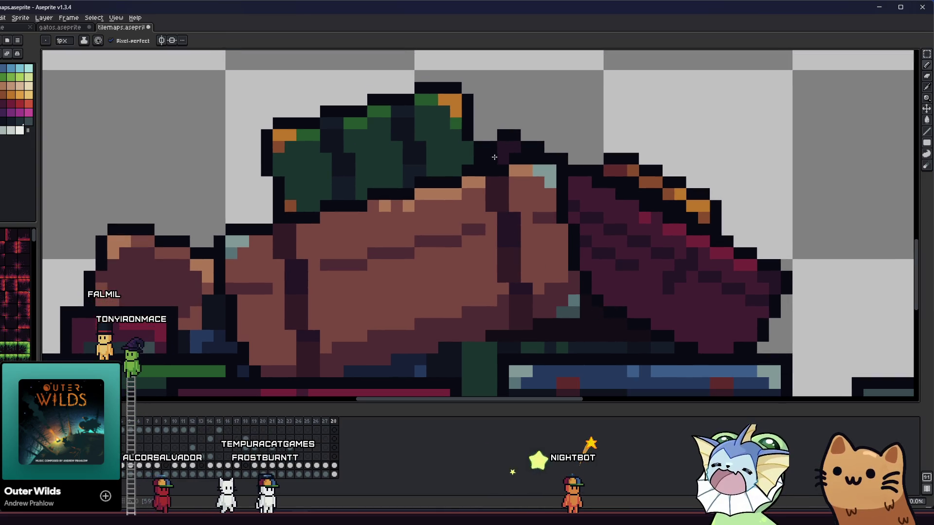
scroll(477, 176, left, 2)
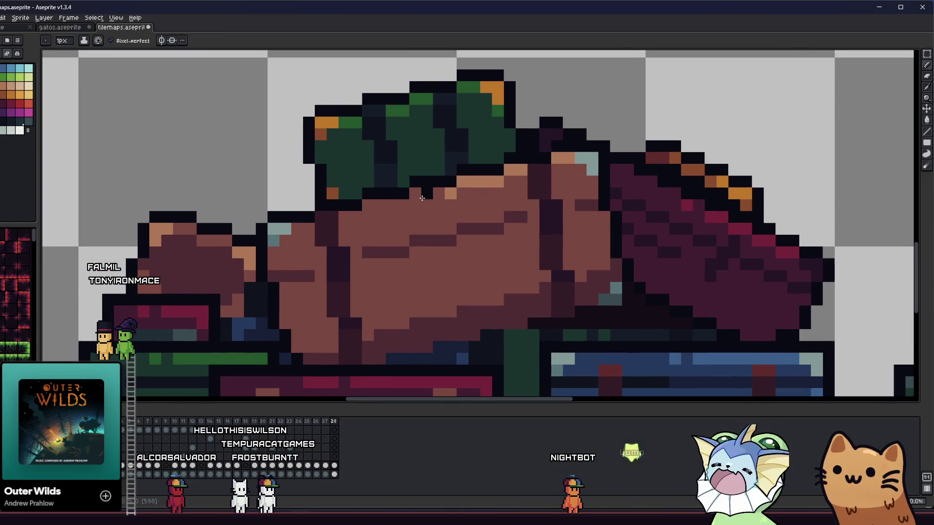
mouse_move(262, 268)
mouse_down()
mouse_move(327, 240)
mouse_move(359, 238)
mouse_up()
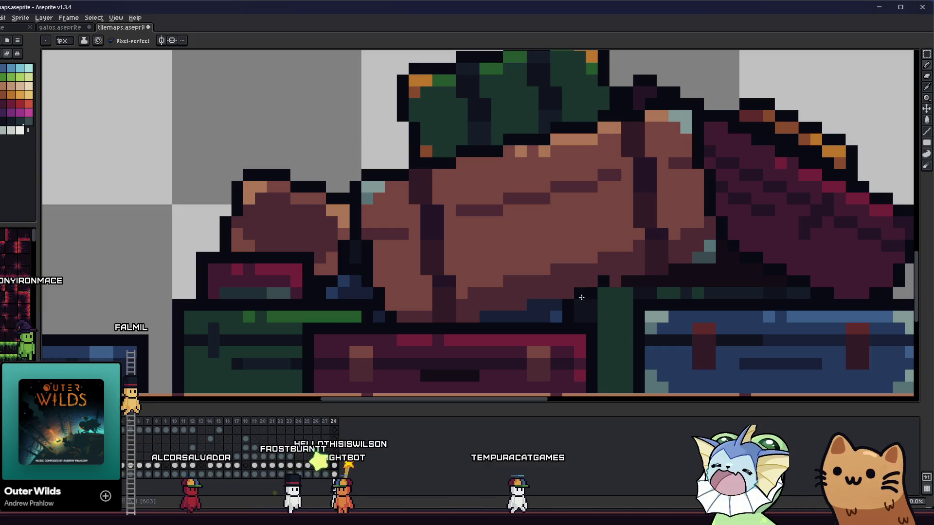
drag(543, 297, 506, 294)
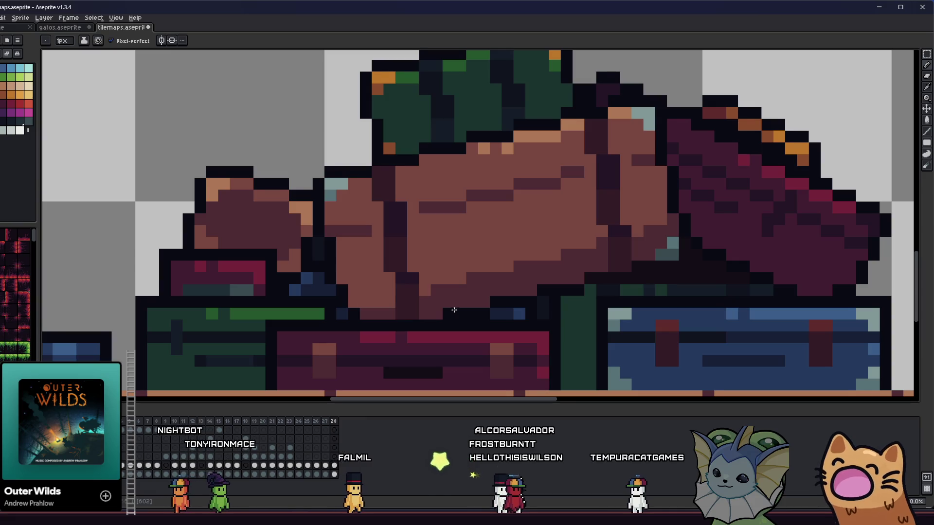
scroll(451, 310, right, 3)
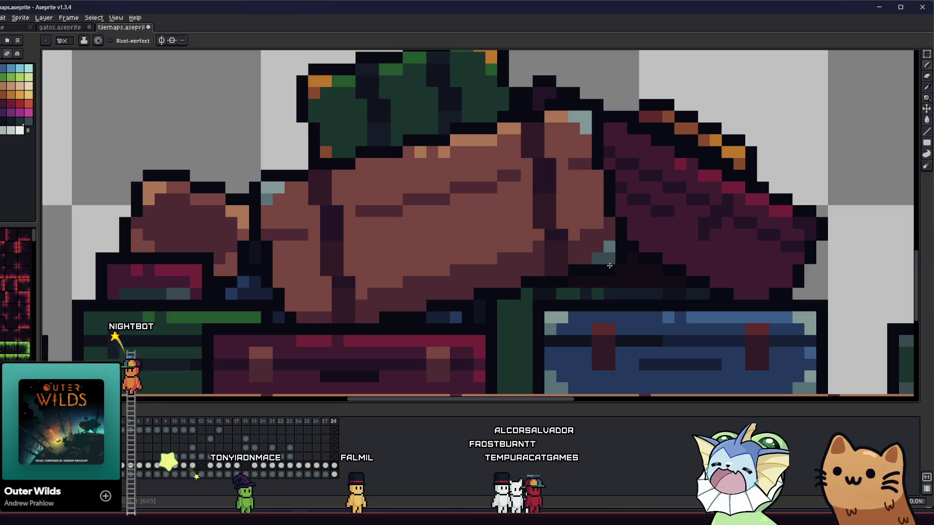
scroll(674, 284, down, 4)
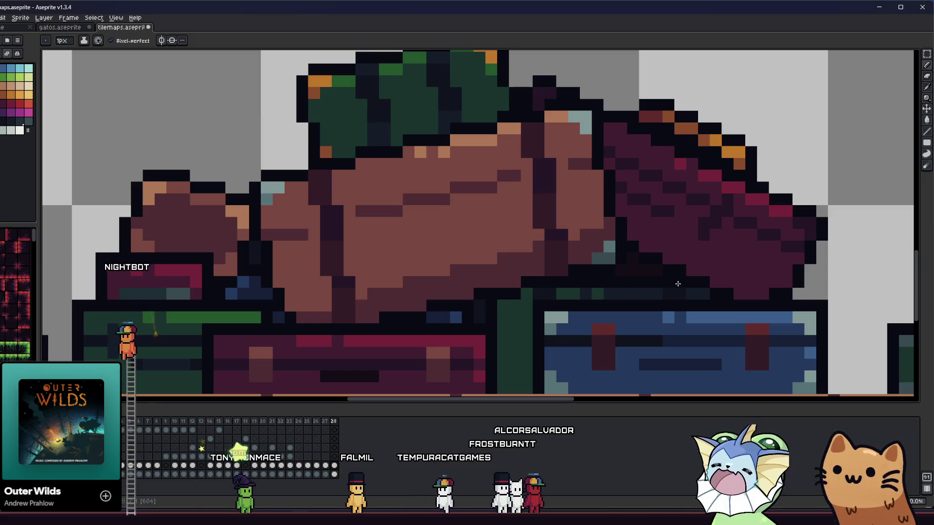
scroll(483, 311, down, 2)
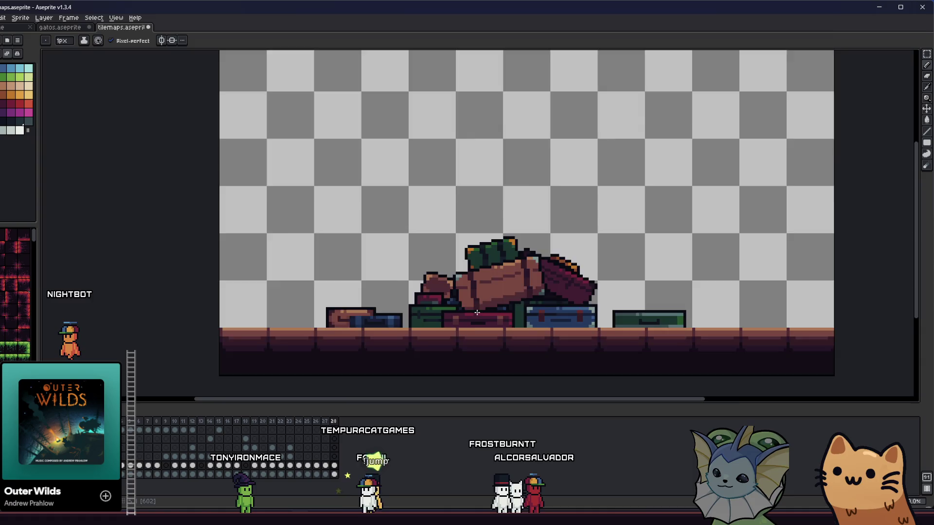
Centre the pile in view and draw a rectangular marquee around the blue chest
scroll(415, 304, up, 2)
drag(415, 304, 363, 303)
scroll(363, 303, up, 3)
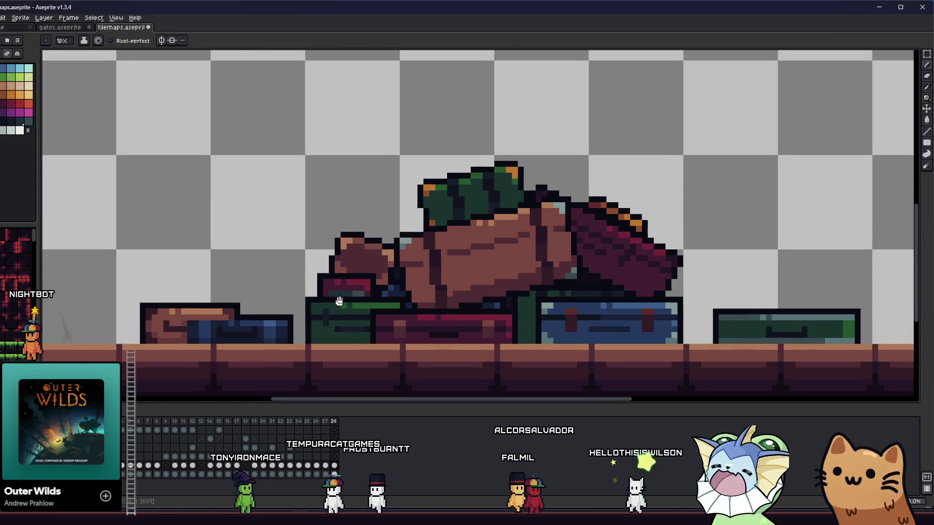
mouse_move(289, 285)
mouse_down()
mouse_move(355, 306)
mouse_move(254, 296)
mouse_up()
scroll(243, 294, down, 3)
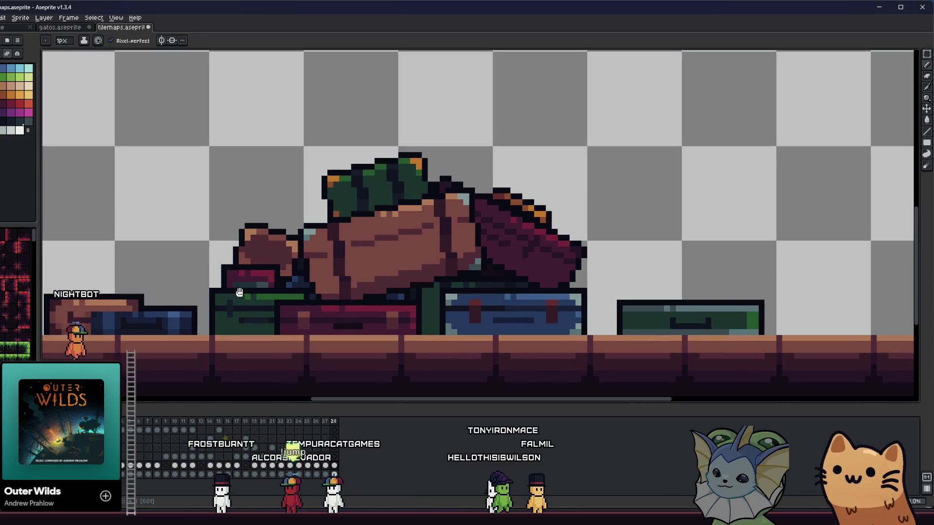
scroll(388, 302, down, 1)
scroll(394, 291, up, 5)
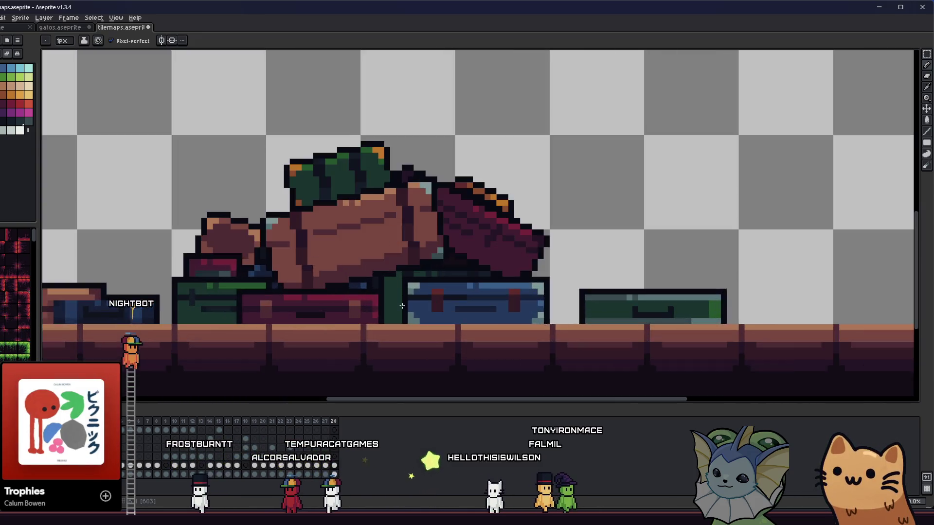
key(m)
mouse_move(392, 266)
mouse_down()
mouse_move(609, 305)
mouse_move(610, 317)
mouse_up()
Raise the selected blue chest two pixels and commit the move
drag(510, 300, 510, 281)
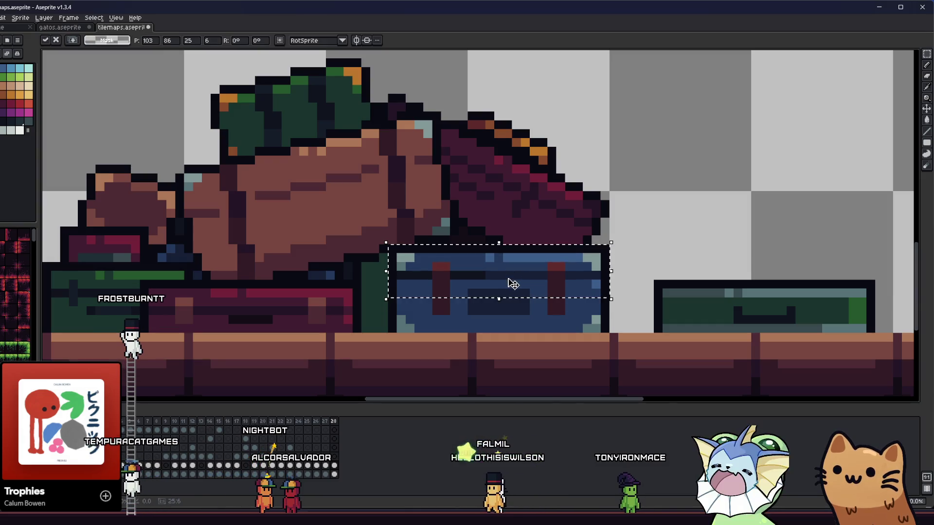
key(ctrl+d)
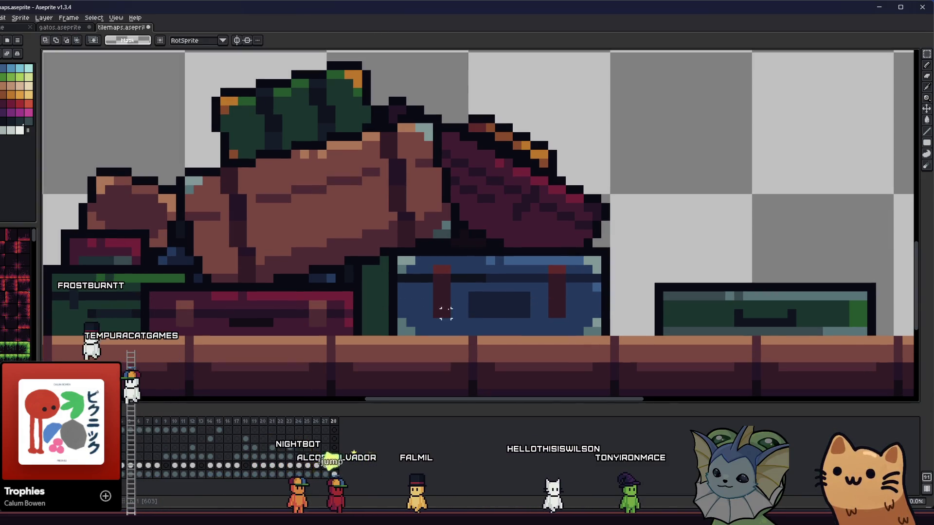
key(i)
scroll(399, 290, up, 2)
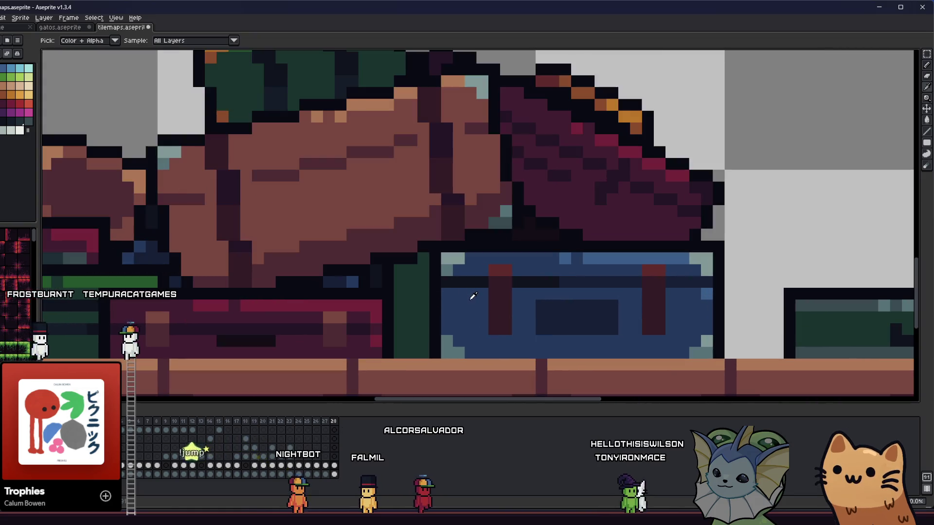
Repaint the chest pillar's bottom pixels, dark bars and blue edge with sampled colours
drag(482, 312, 502, 327)
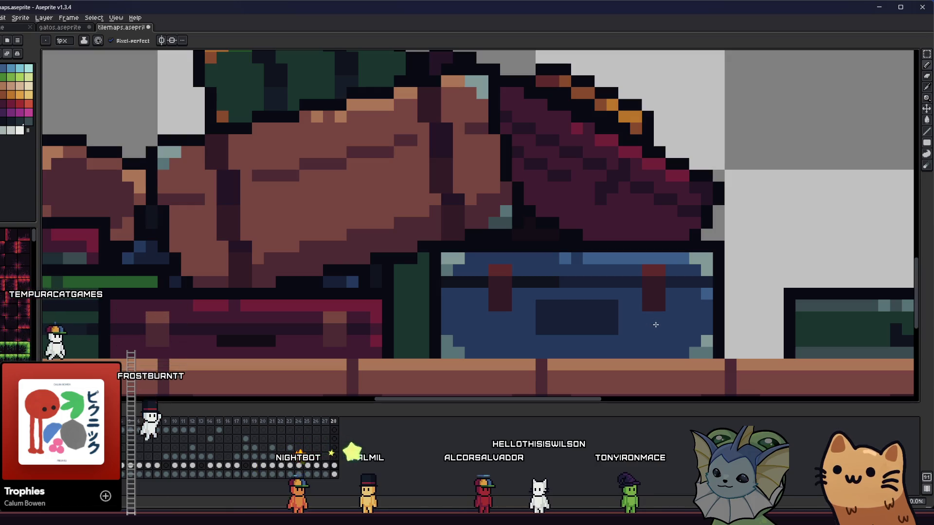
drag(530, 326, 551, 327)
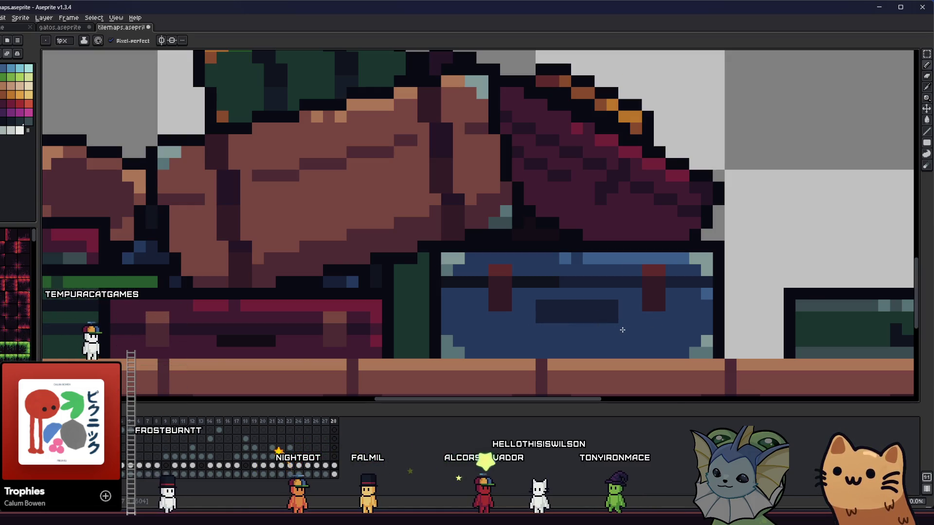
scroll(626, 330, down, 5)
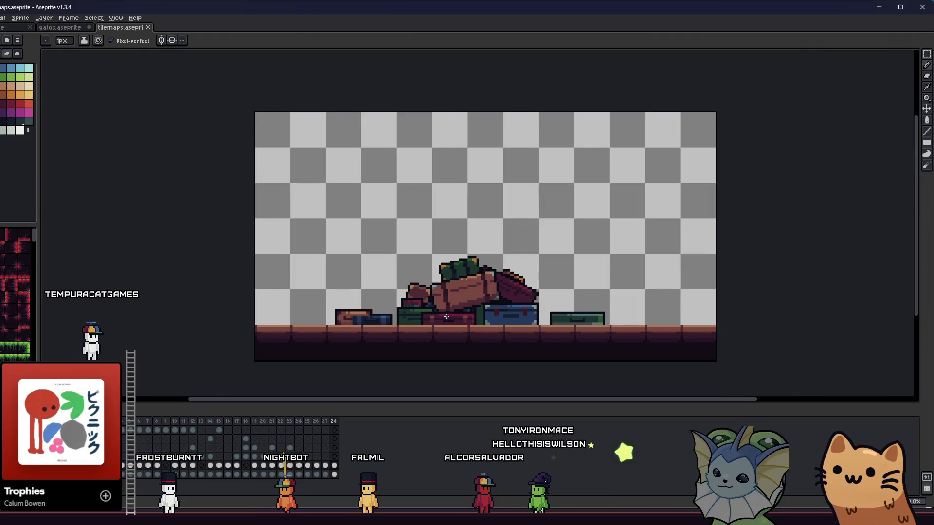
scroll(447, 317, up, 5)
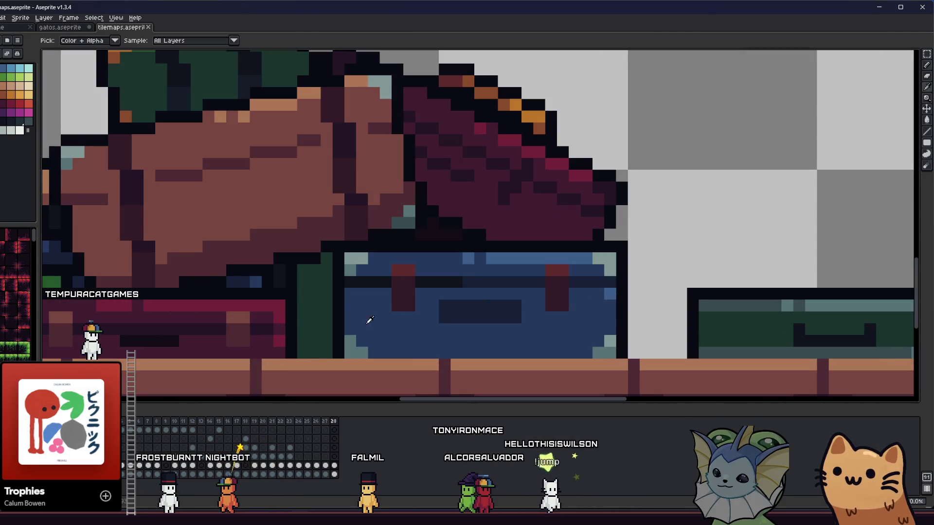
key(b)
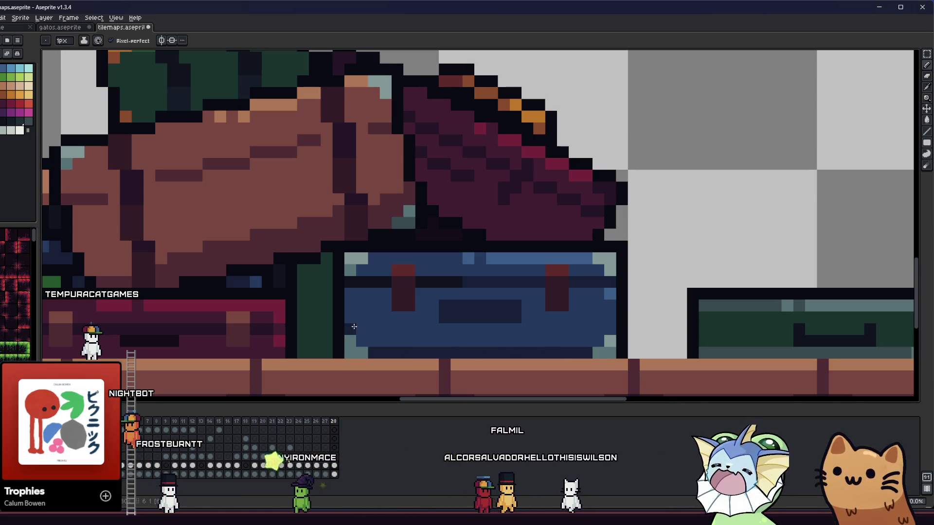
scroll(350, 298, down, 5)
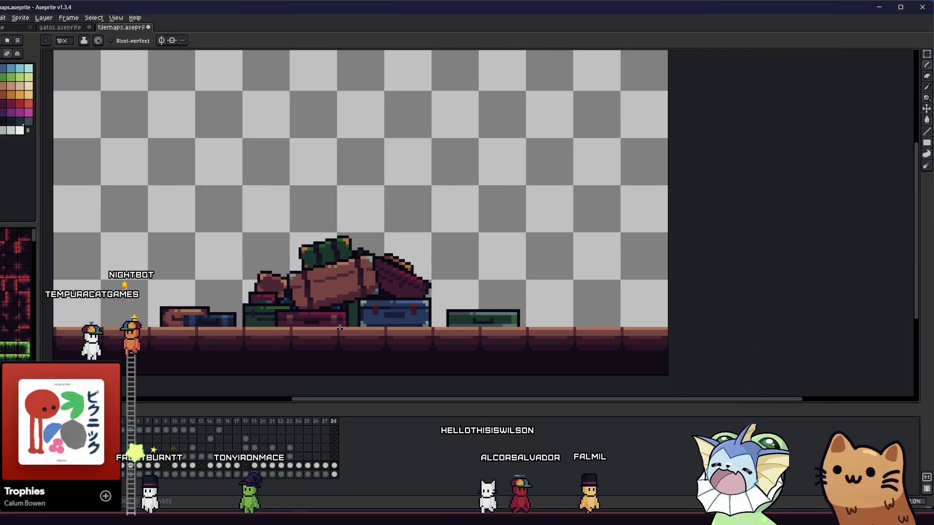
key(ctrl)
scroll(282, 313, up, 3)
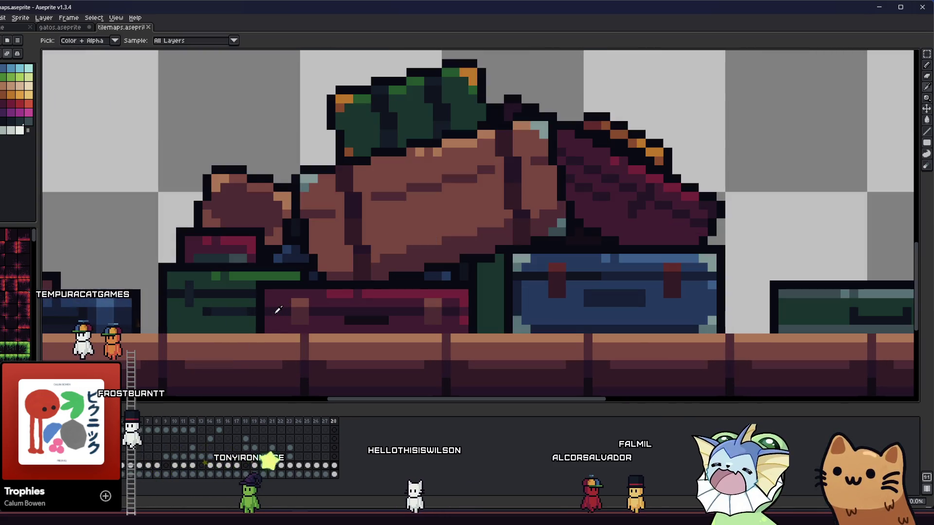
key(b)
scroll(248, 329, down, 3)
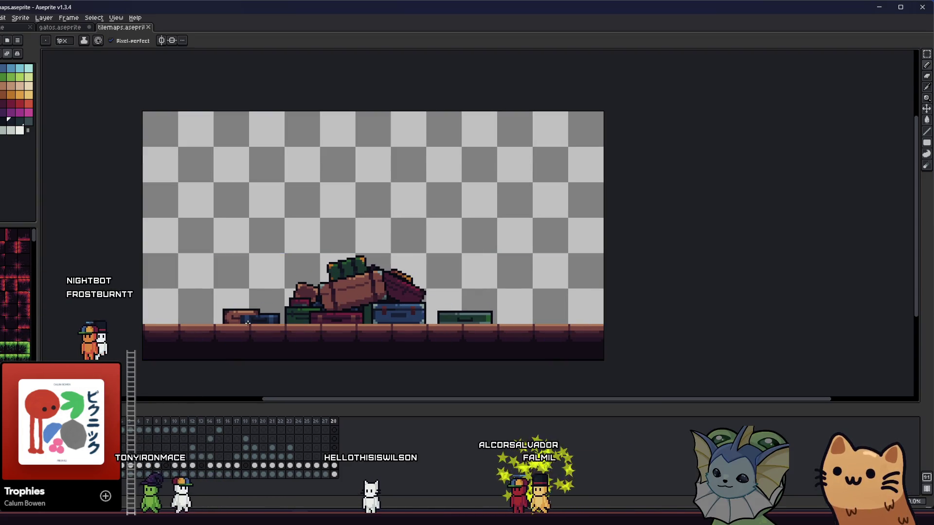
key(m)
scroll(247, 323, up, 1)
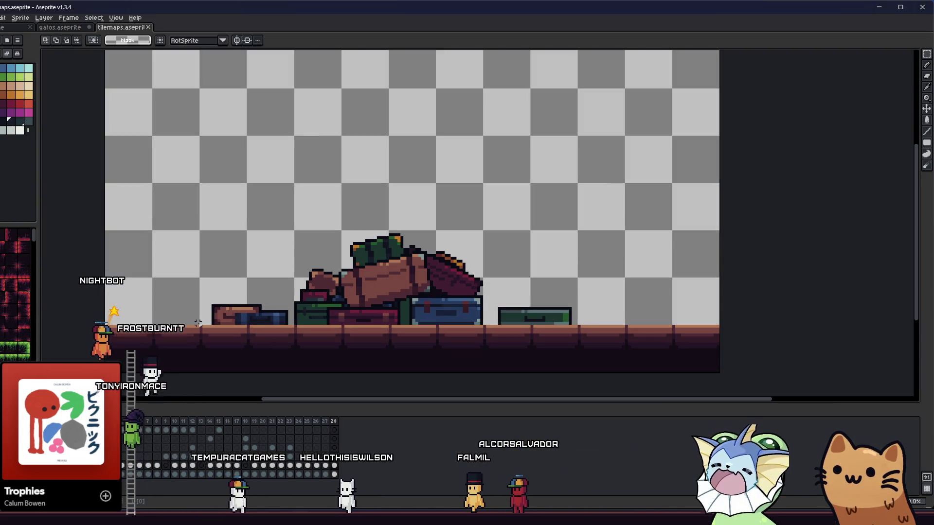
Draw a rectangle around the whole pile of bags and chests, then pan the view right
mouse_move(197, 325)
mouse_down()
mouse_move(480, 234)
mouse_move(527, 185)
mouse_move(580, 182)
mouse_up()
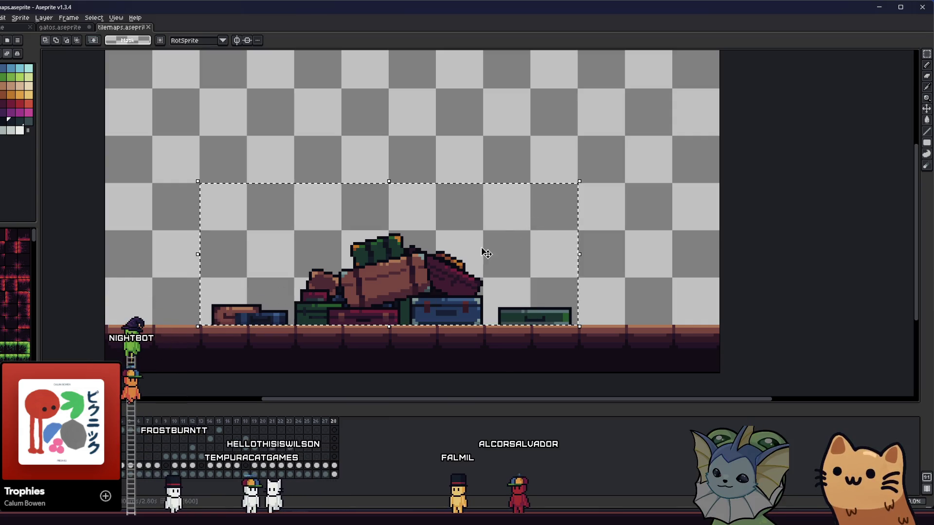
scroll(473, 257, left, 2)
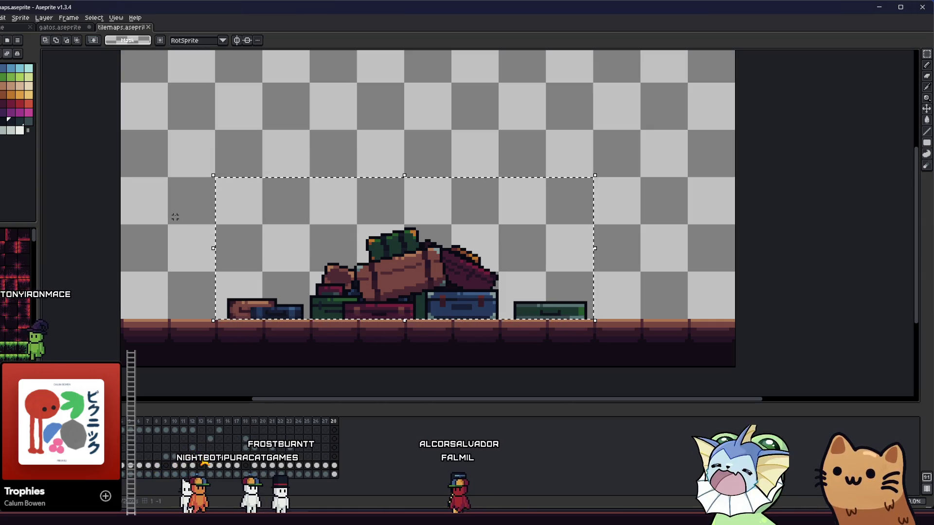
drag(207, 205, 233, 199)
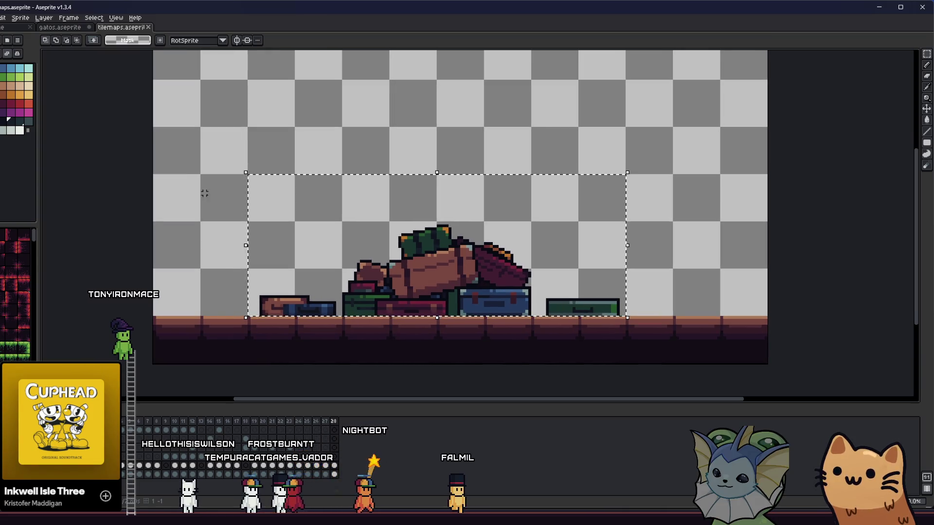
mouse_move(178, 190)
mouse_down()
mouse_move(266, 192)
mouse_move(250, 192)
mouse_up()
Sample a dark colour and paint two dark pixels on the maroon sack
scroll(557, 283, up, 5)
key(i)
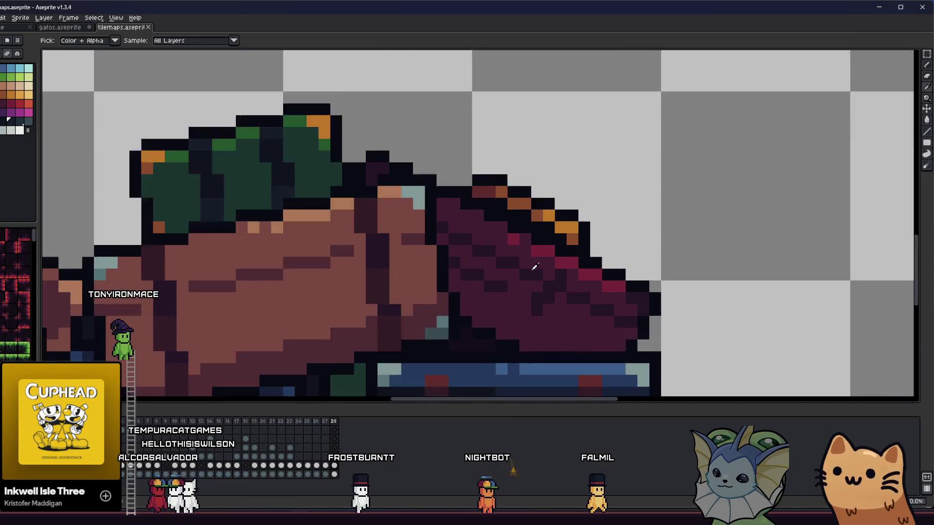
scroll(442, 260, down, 1)
scroll(442, 261, right, 1)
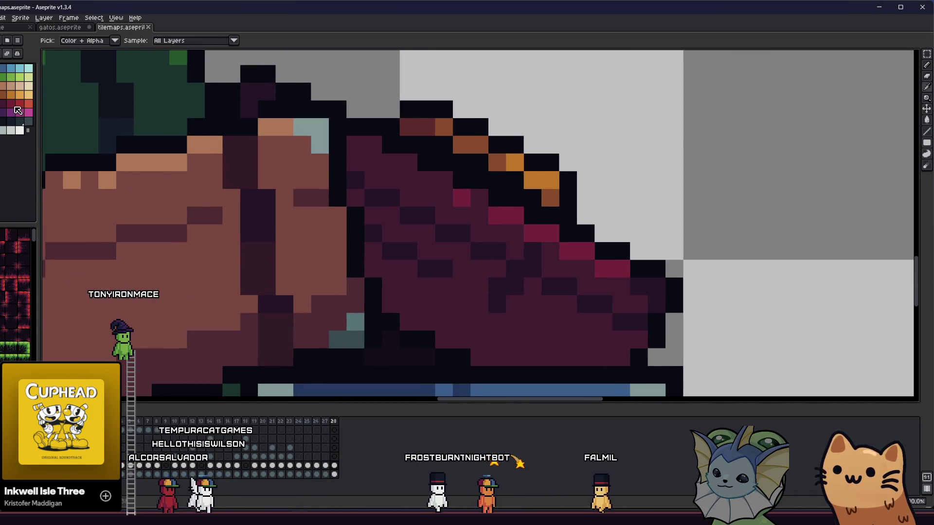
key(b)
click(320, 216)
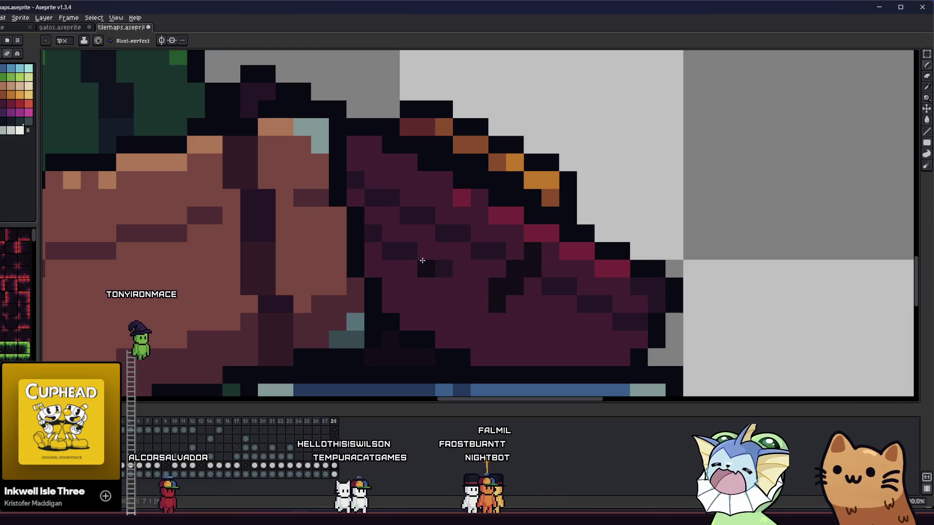
click(409, 267)
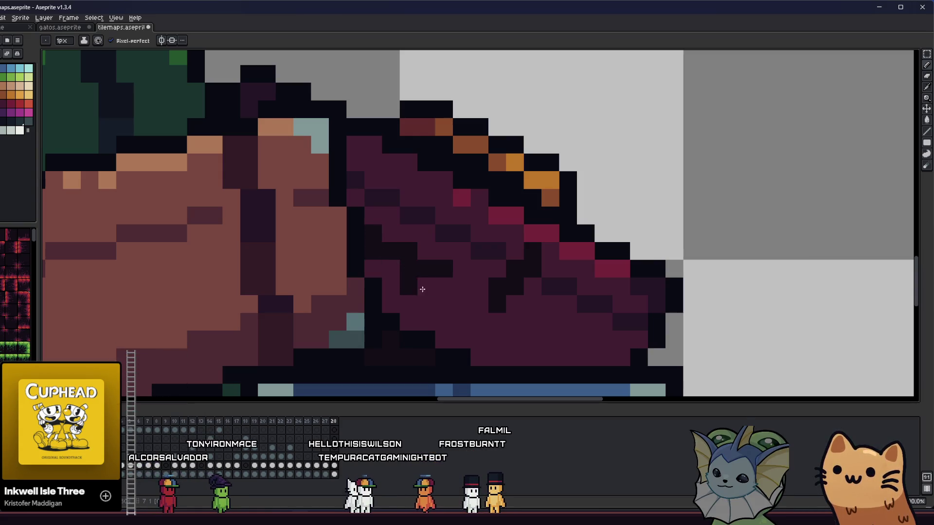
Sample canvas colours again and pick a new colour from the palette
scroll(353, 306, down, 5)
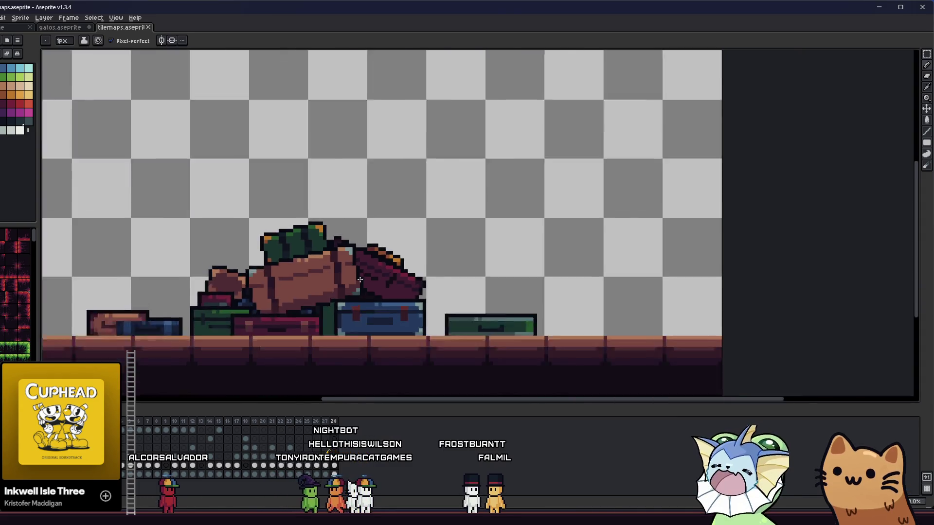
key(i)
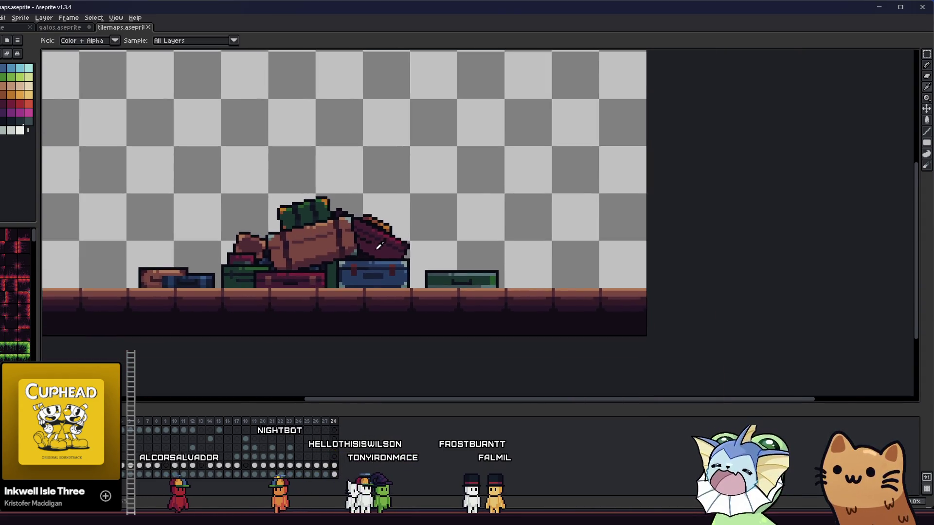
scroll(397, 228, up, 2)
scroll(398, 227, up, 3)
key(b)
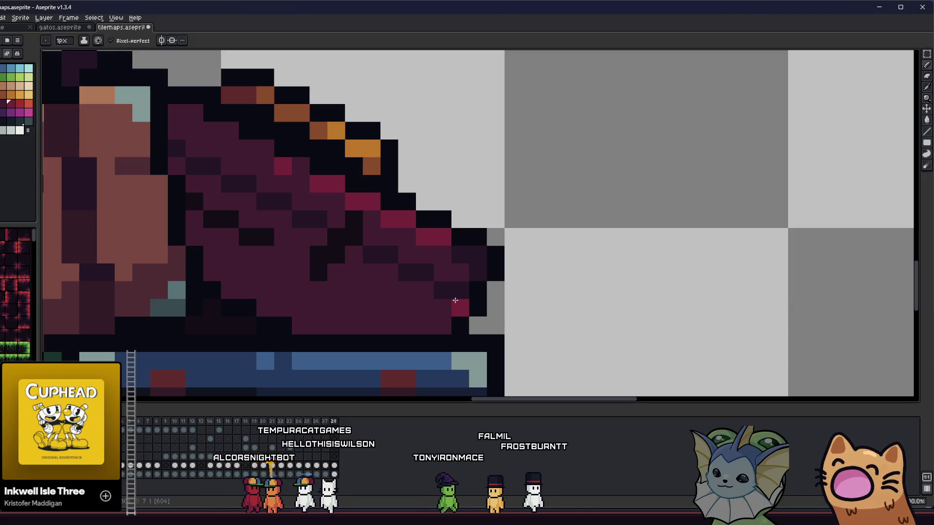
key(i)
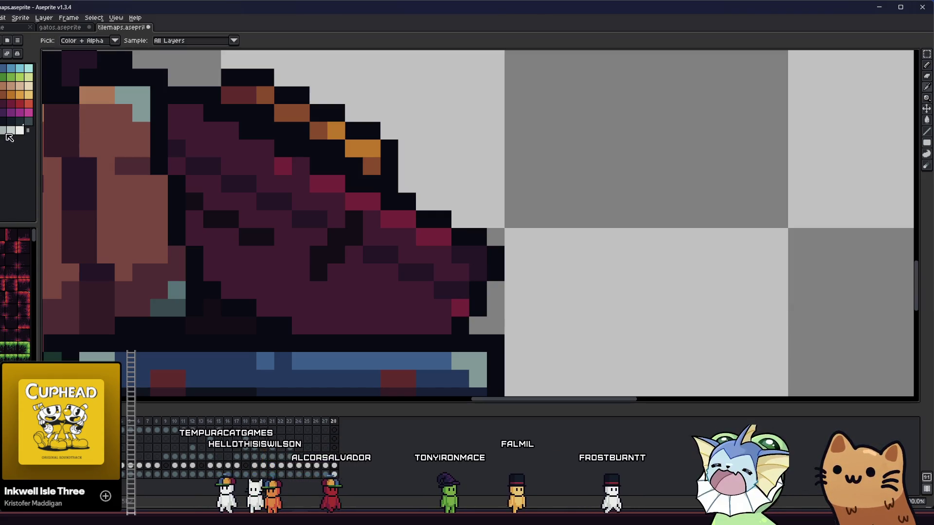
click(3, 130)
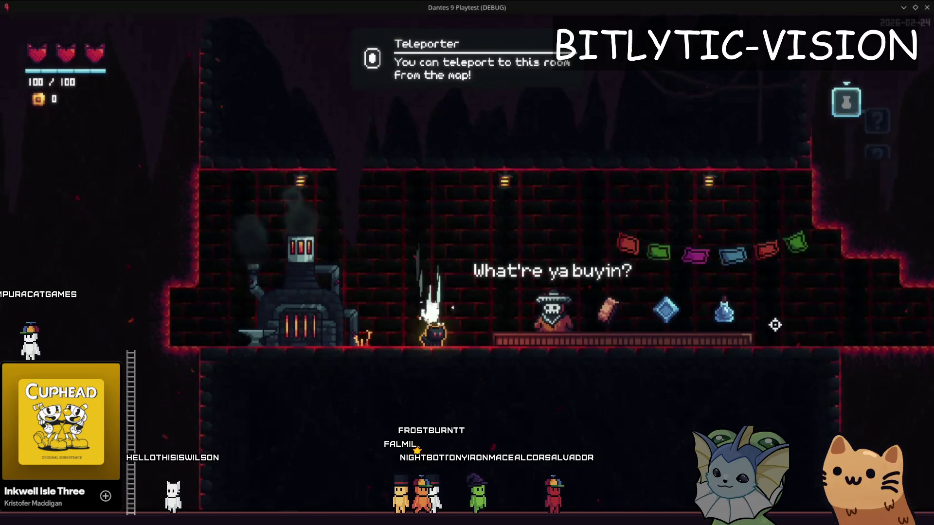
Move the dissolve_amount key later in the leave animation, save and test the scene
key(alt+Tab)
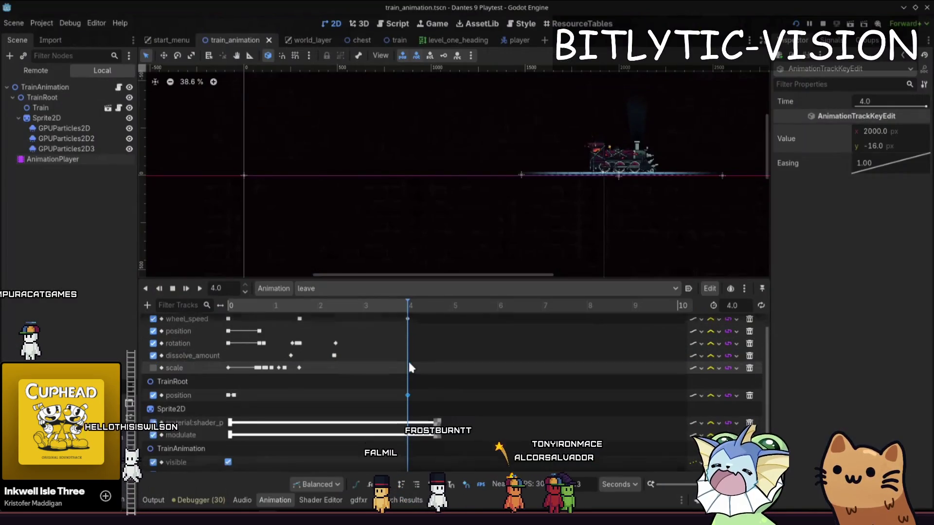
drag(292, 352, 321, 352)
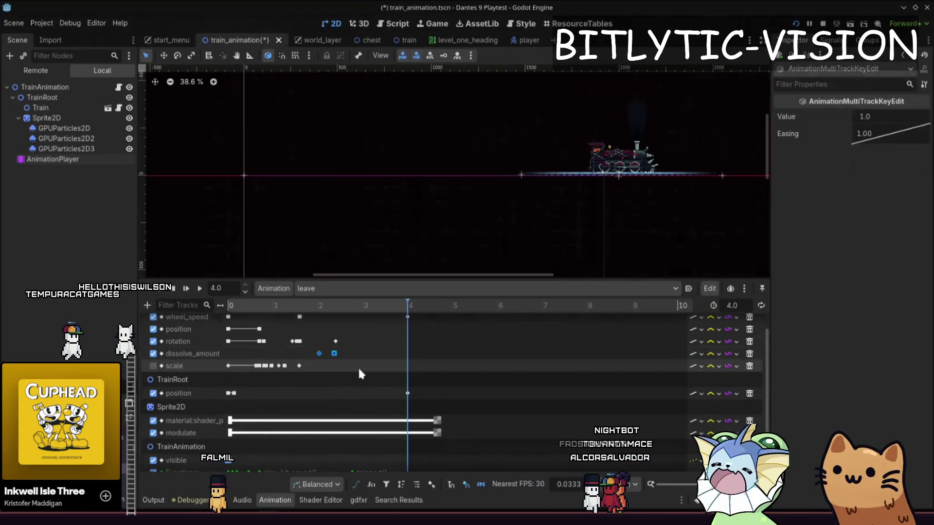
key(ctrl+s)
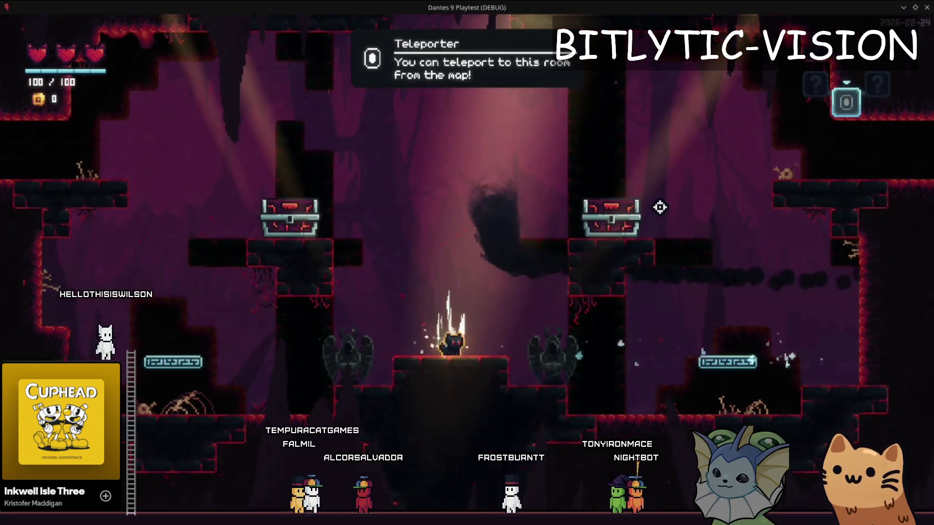
key(F8)
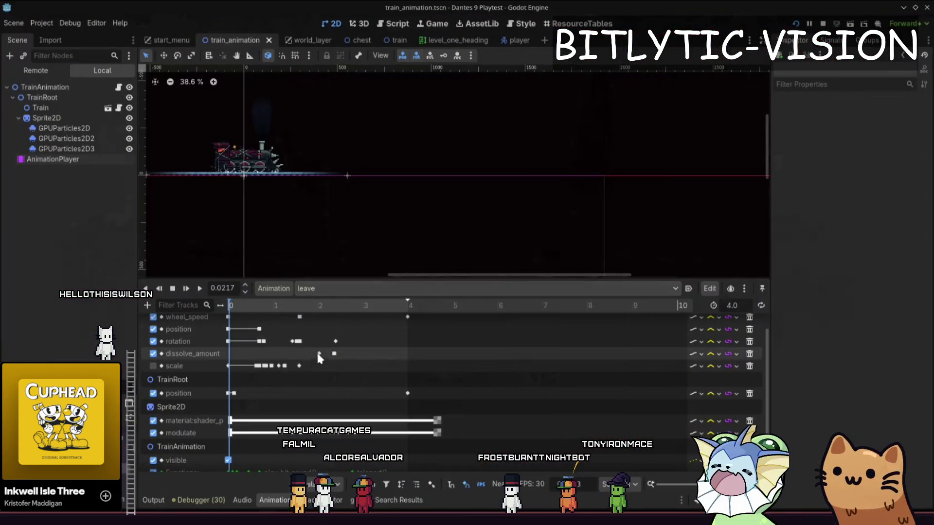
Nudge the final dissolve_amount key slightly earlier, relaunch, and trigger the steam-train attack
click(315, 354)
drag(334, 355, 327, 355)
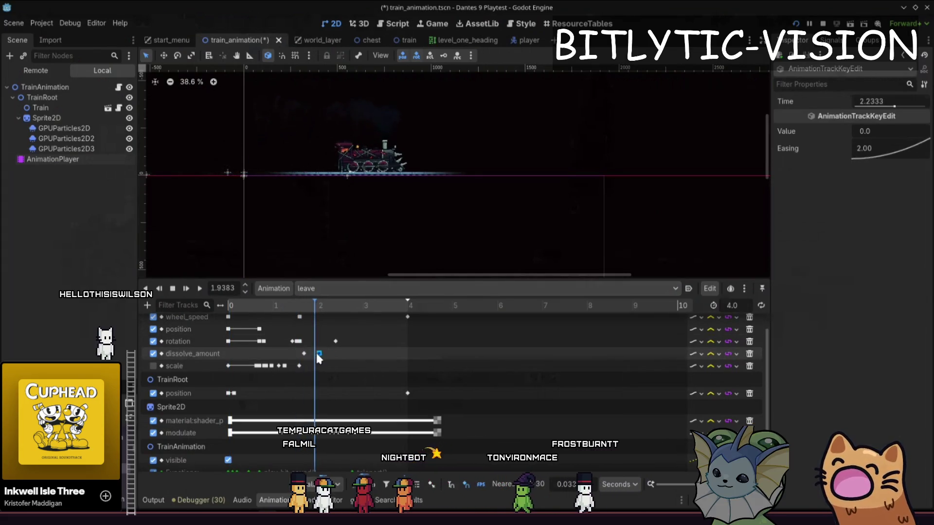
key(F5)
key(e)
key(Escape)
click(633, 321)
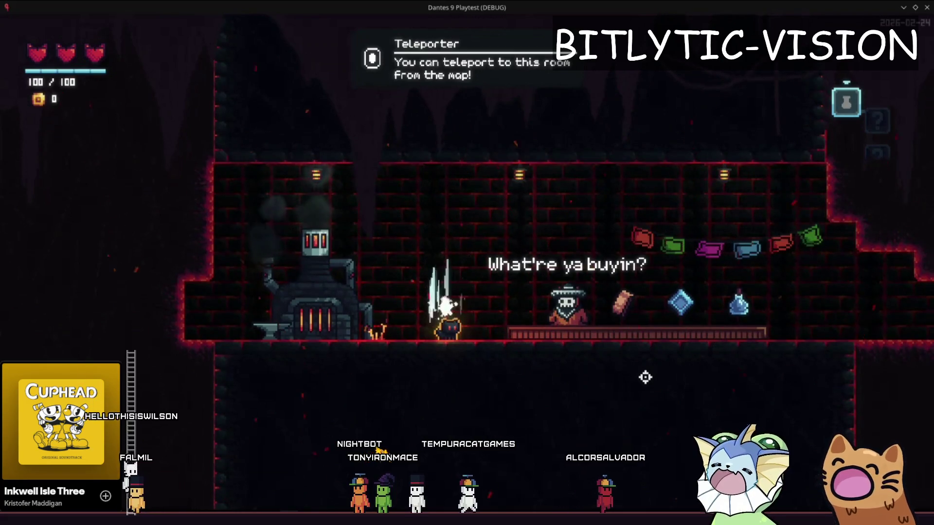
Lower the time scale by 0.1, fire the train attack, then reset time scale to 1.0
key(F8)
key(alt+Tab)
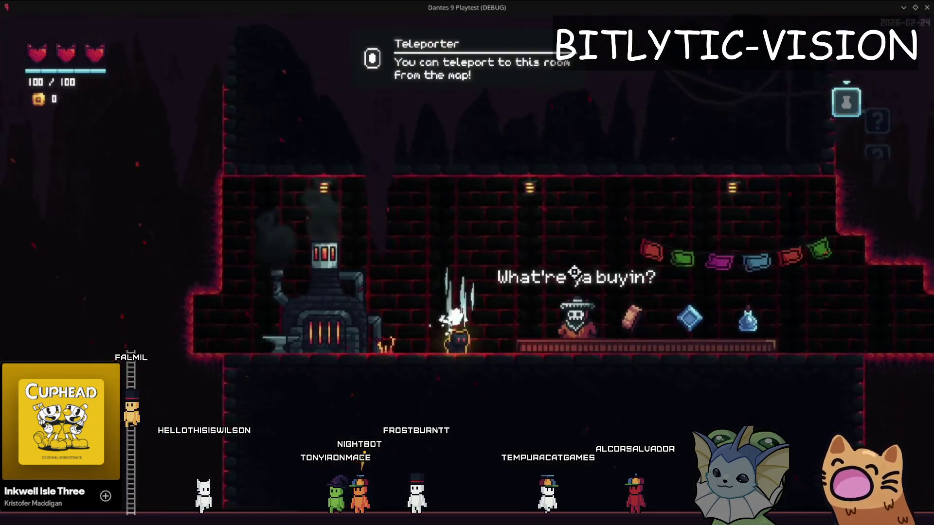
key(F1)
click(489, 113)
key(F1)
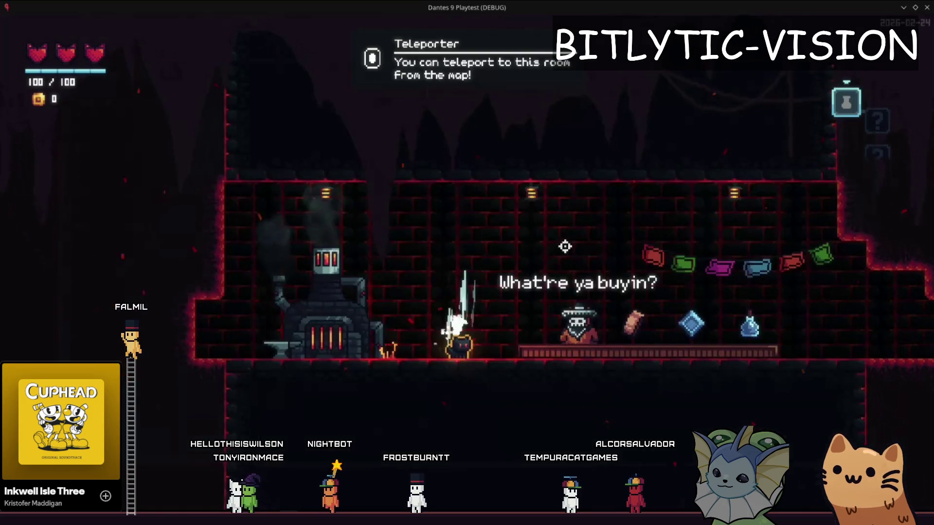
click(465, 250)
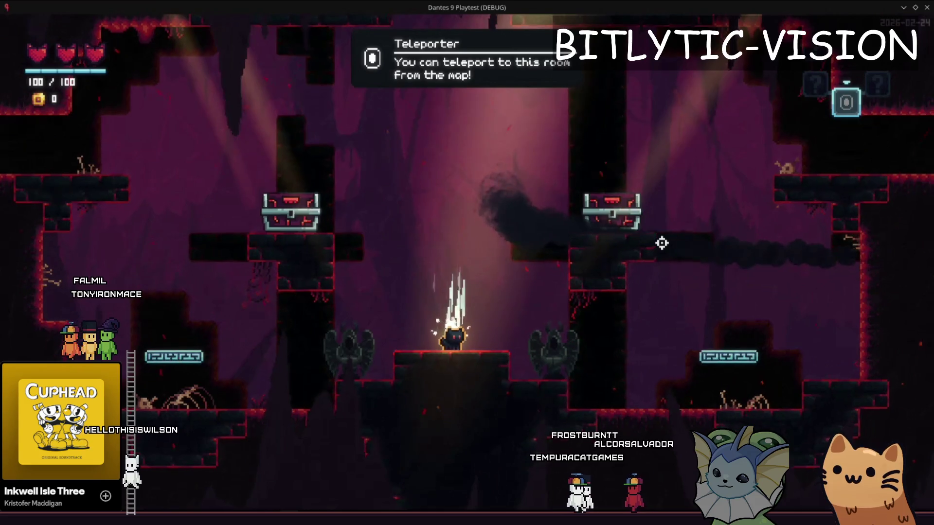
key(F1)
click(538, 116)
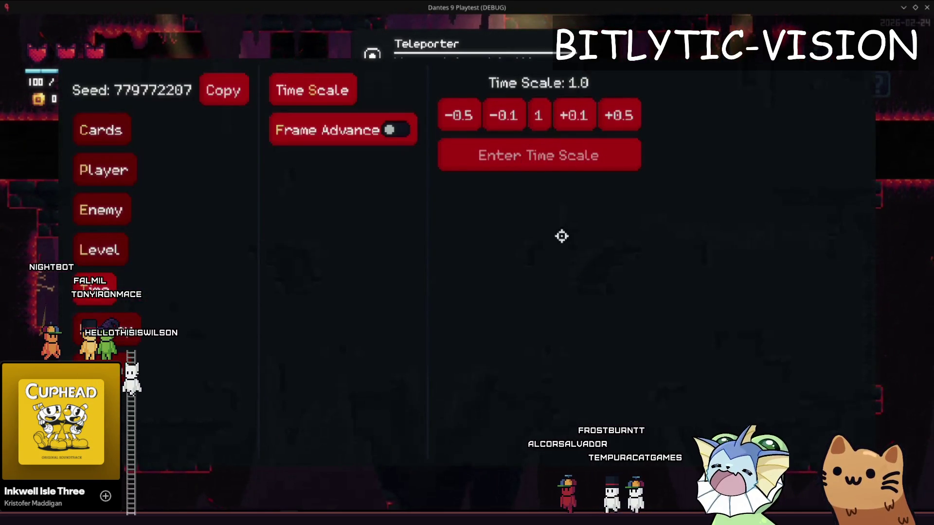
key(F1)
key(F1)
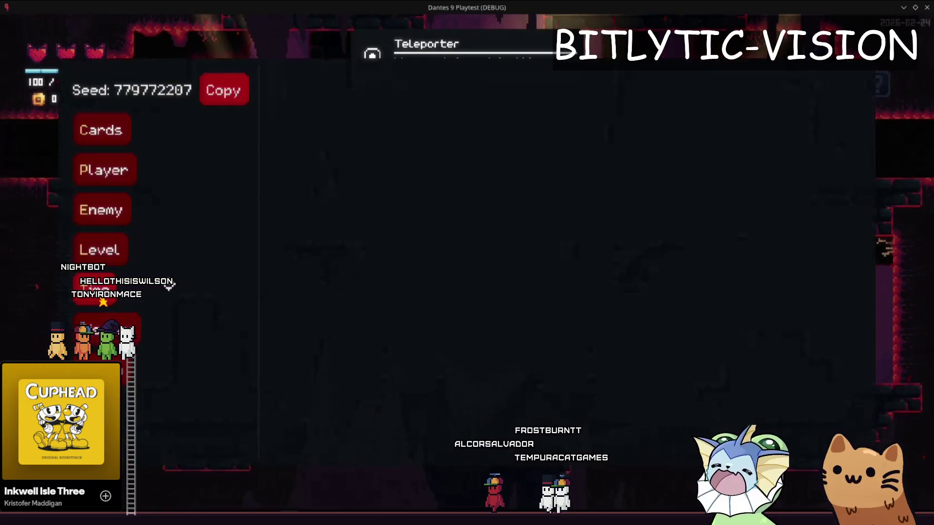
Return to the title screen via Debug Level options, start a new run, then close the game
click(100, 249)
click(340, 290)
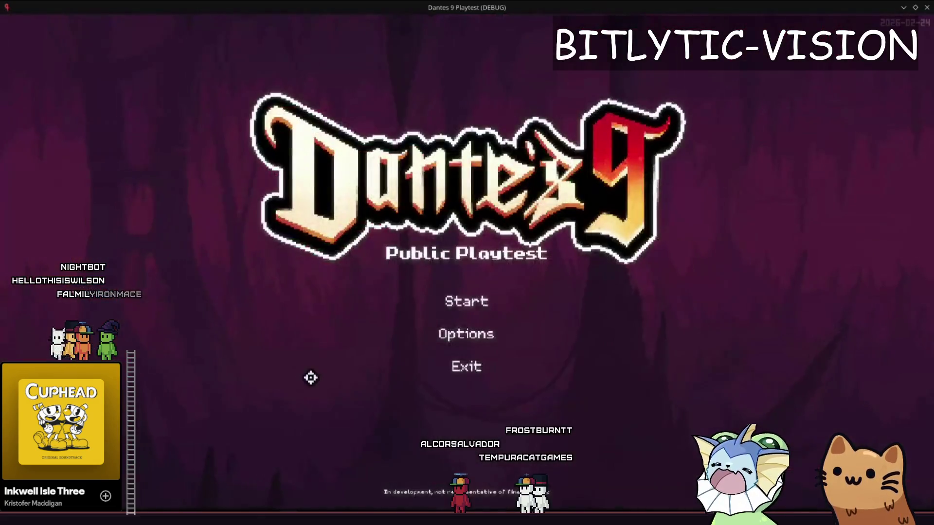
click(485, 298)
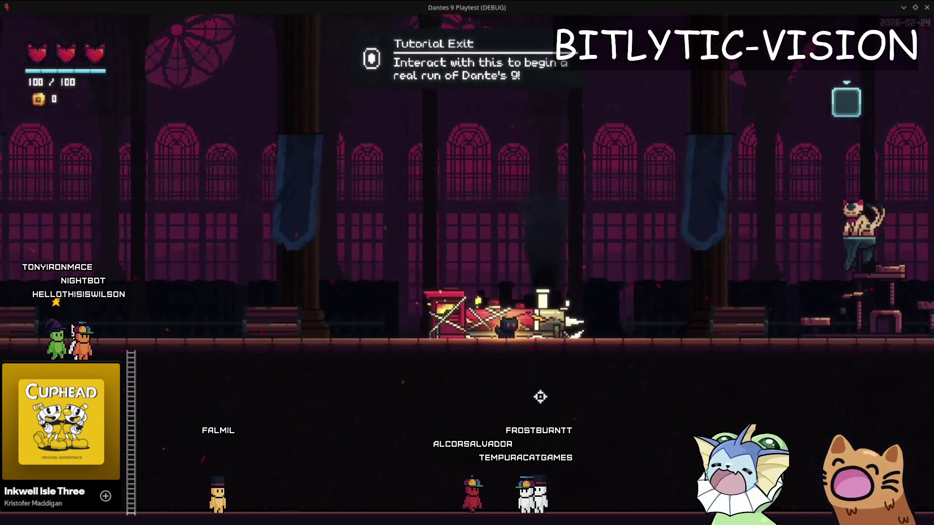
key(F8)
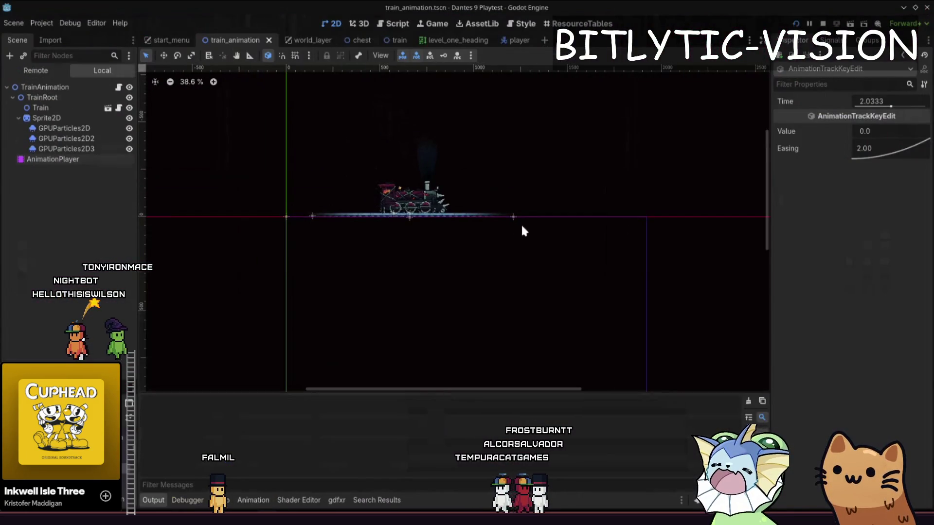
Relaunch the game with F5, then stop it with F8
key(F5)
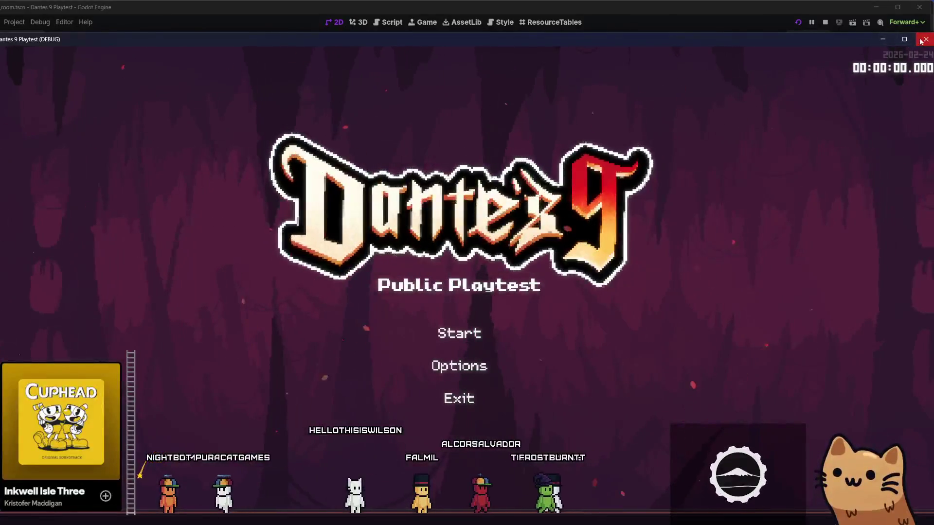
key(F8)
Save the room scene, use Project > Reload Current Project, and run the game again
key(ctrl+s)
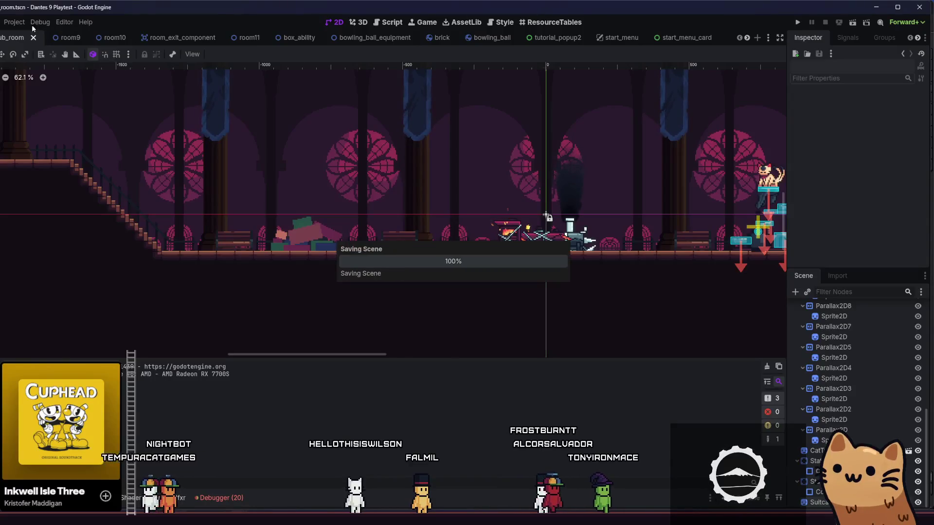
click(1, 21)
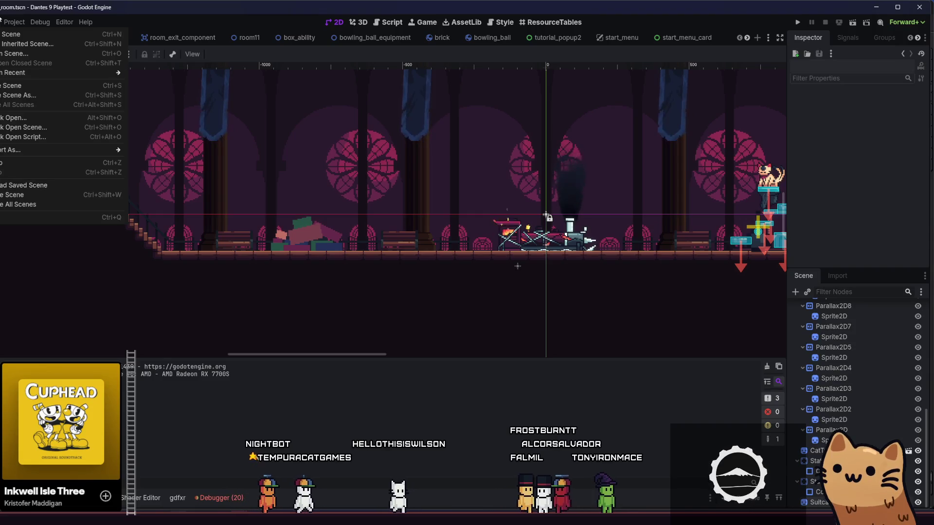
mouse_move(11, 23)
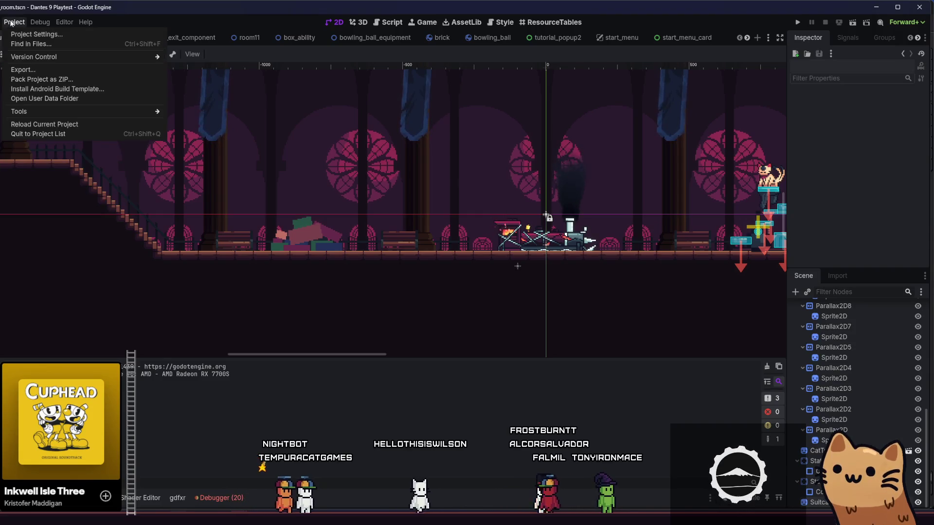
click(25, 123)
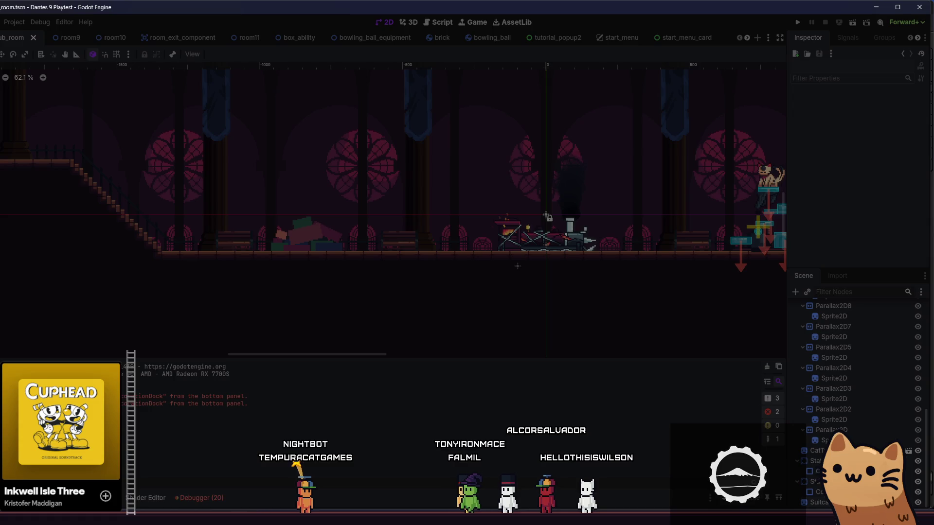
key(alt+Tab)
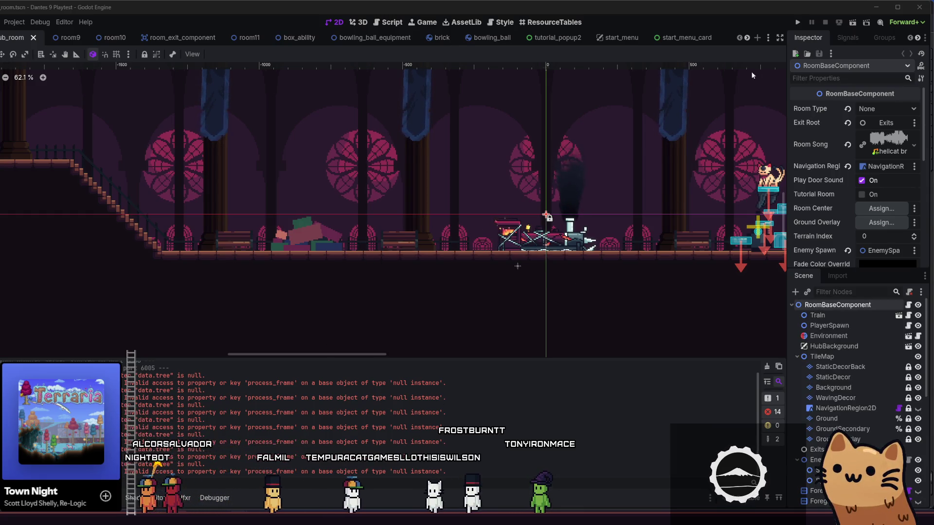
click(793, 24)
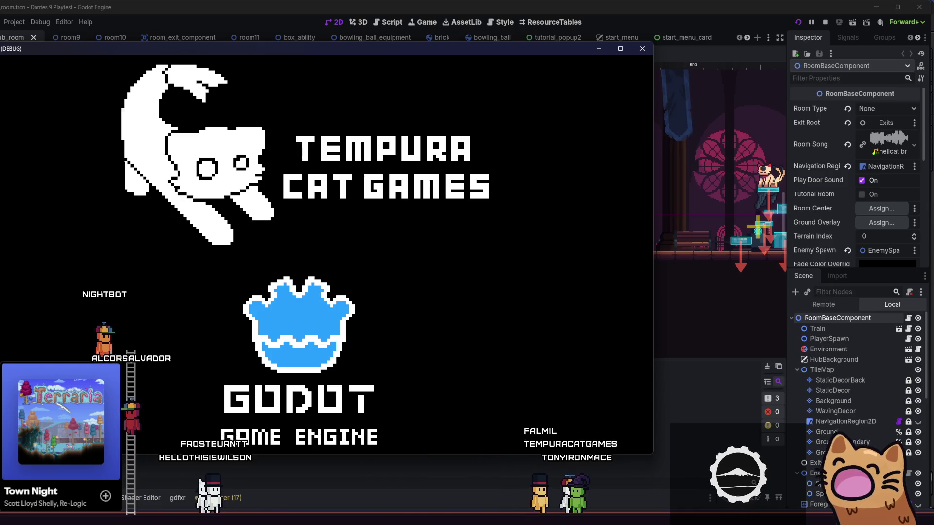
Maximize the game, start a run, and walk the cat back and forth past the suitcase pile
key(super+Up)
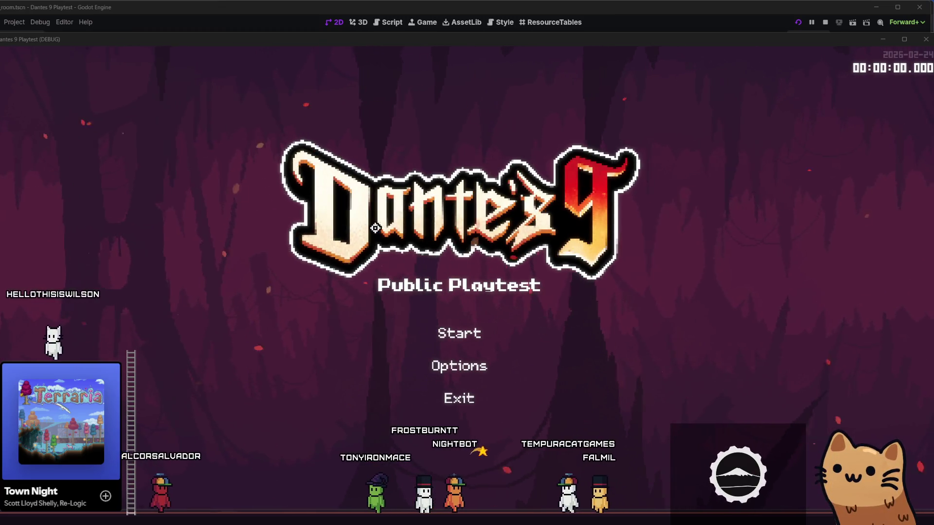
click(422, 333)
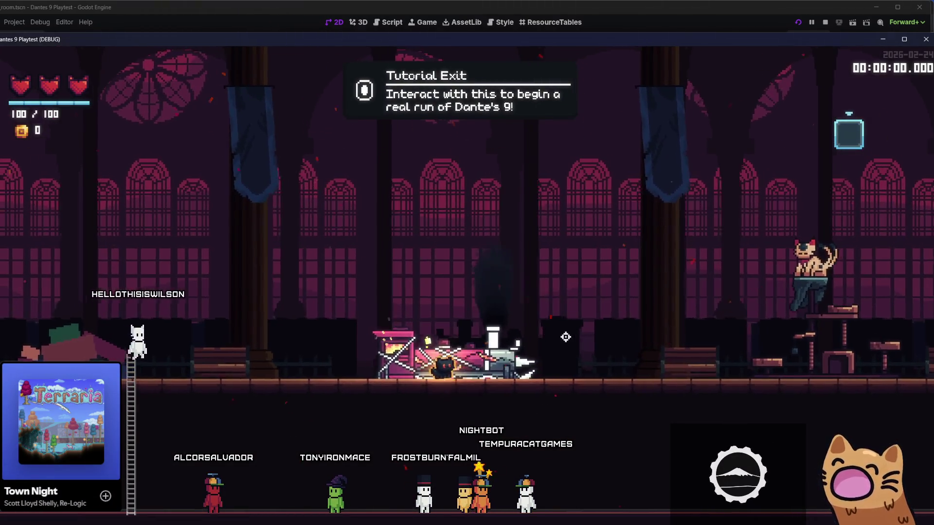
key(a)
key(d)
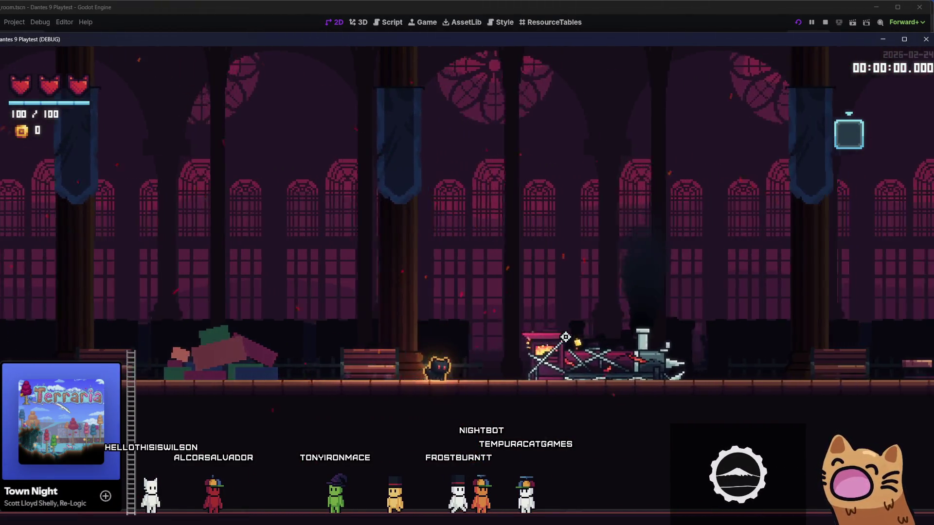
key(a)
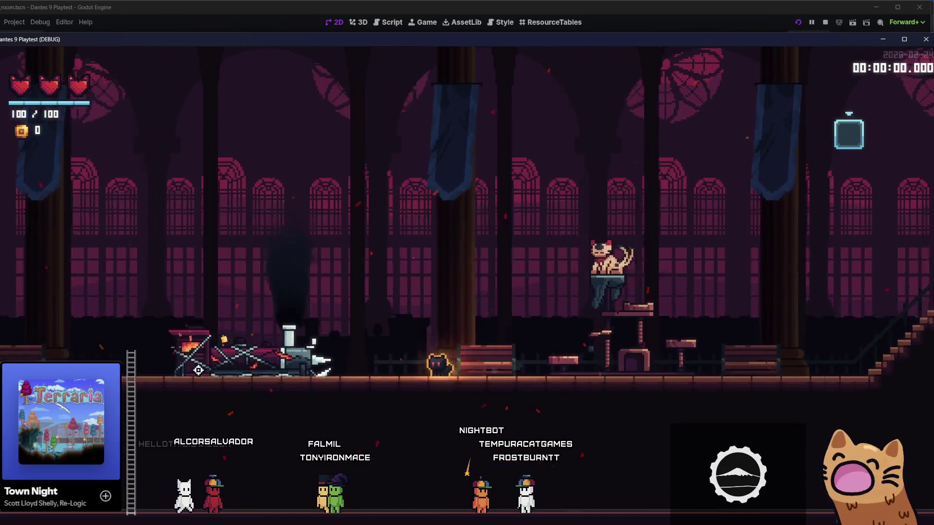
key(a)
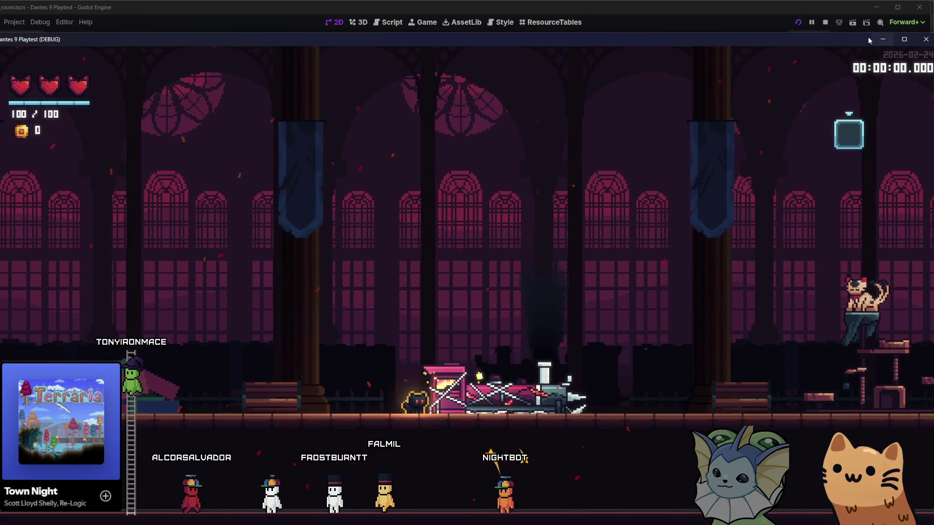
drag(841, 39, 814, 39)
Close the game window and return to the suitcase pile drawing in Aseprite
click(825, 22)
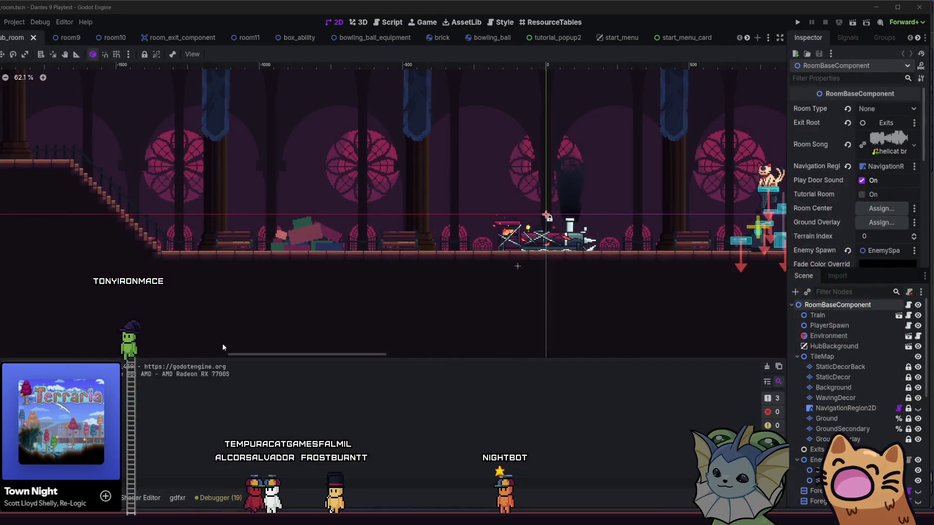
key(alt+f)
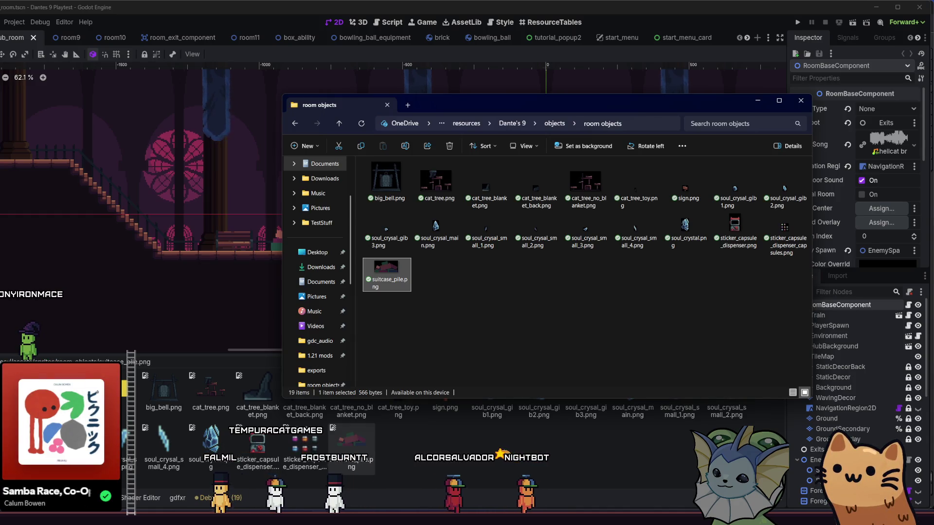
key(alt+Tab)
scroll(423, 272, down, 1)
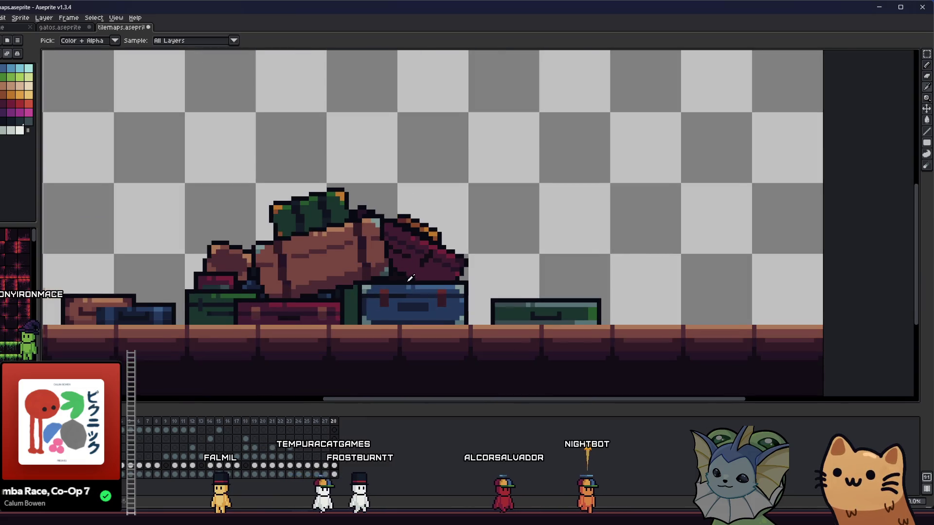
scroll(446, 247, up, 3)
scroll(447, 246, up, 2)
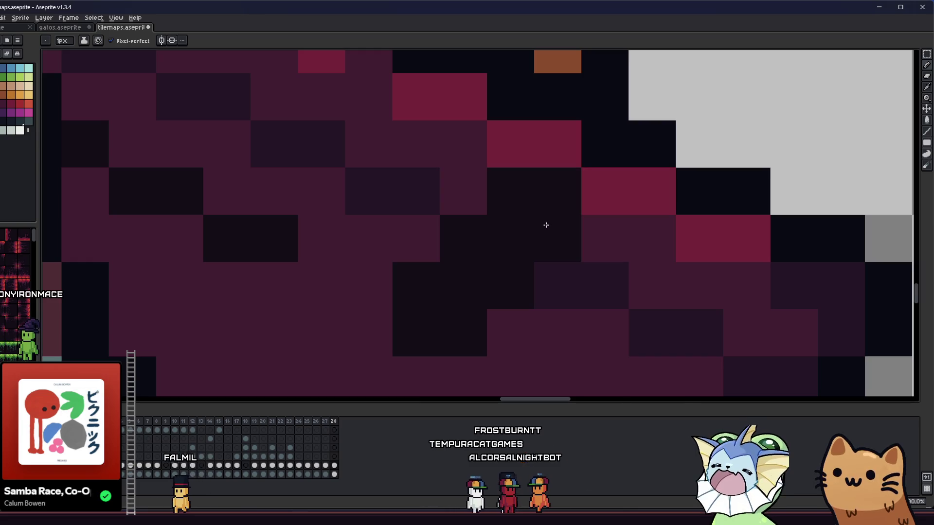
scroll(448, 277, down, 5)
scroll(431, 289, down, 1)
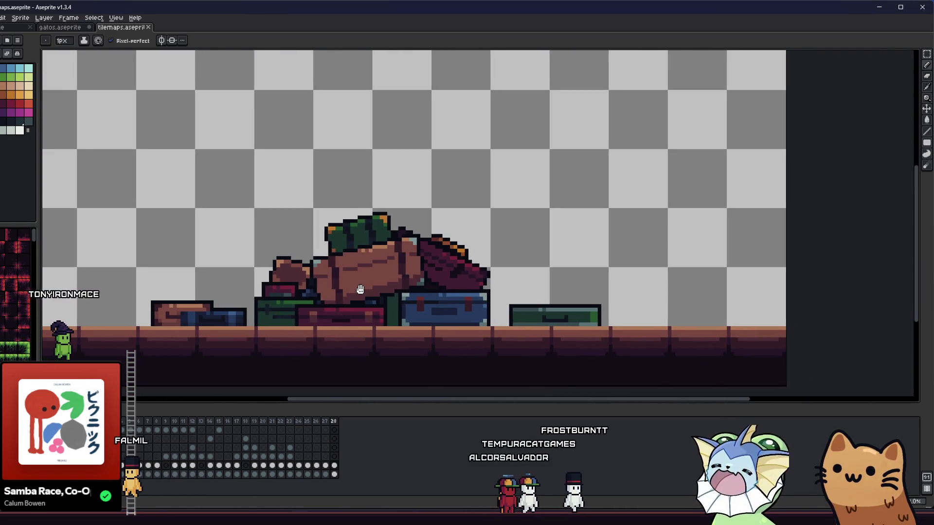
scroll(292, 293, down, 2)
Darken a pixel in the red sack's shading with the pencil
key(v)
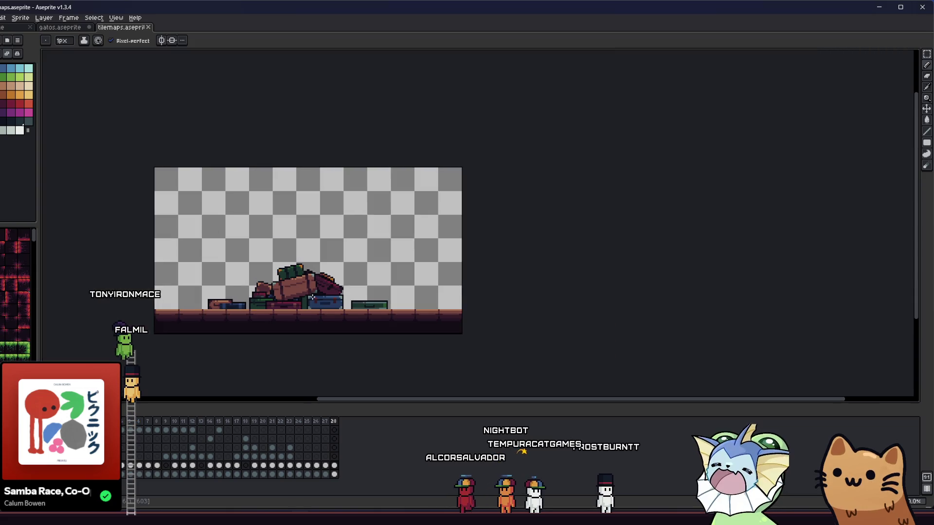
scroll(336, 295, up, 4)
key(b)
scroll(319, 284, up, 2)
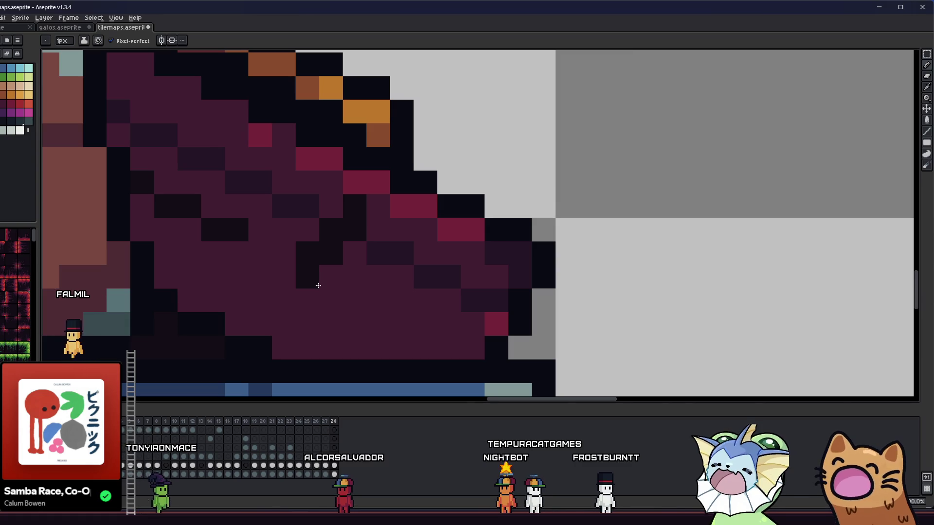
click(322, 292)
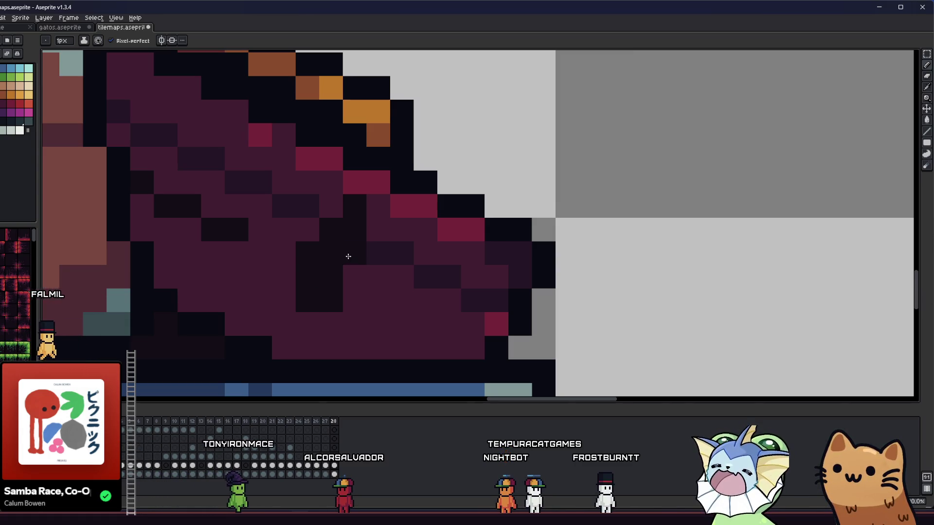
scroll(334, 284, up, 1)
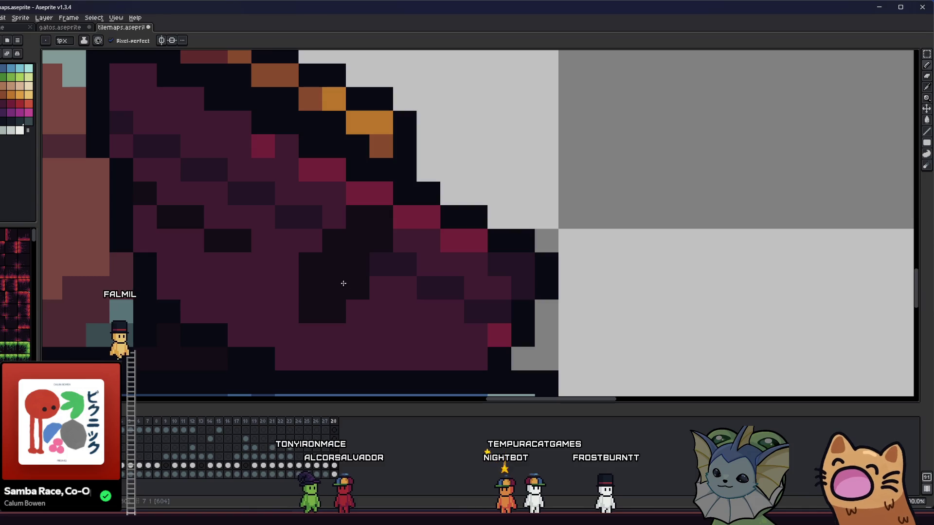
scroll(259, 276, down, 3)
scroll(260, 275, up, 4)
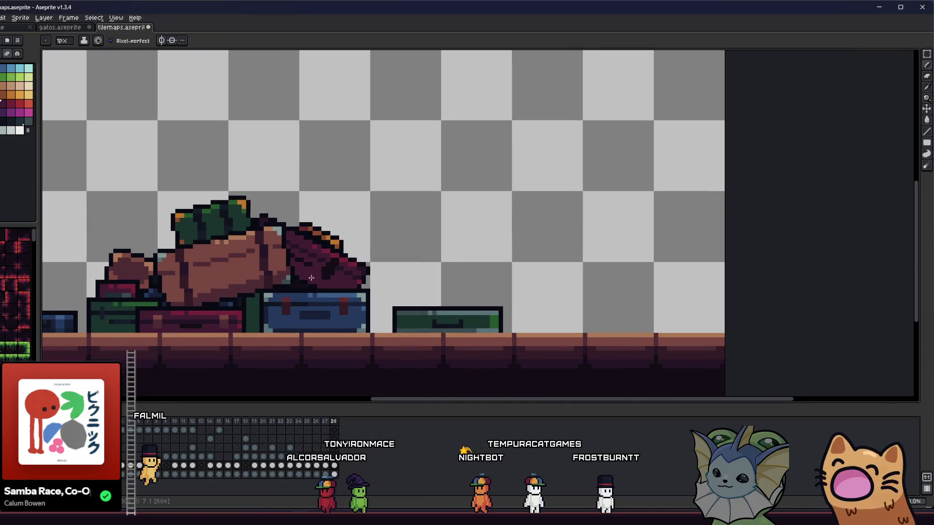
scroll(340, 249, down, 3)
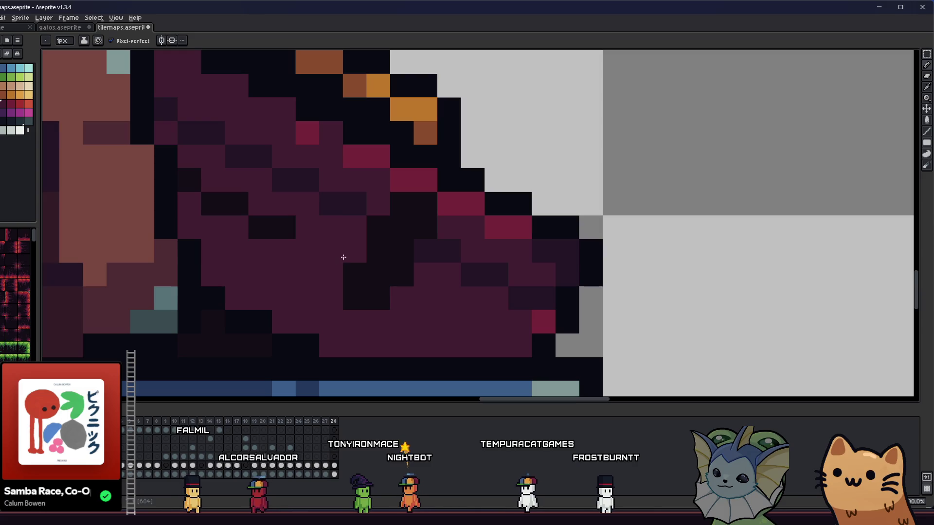
scroll(302, 307, down, 4)
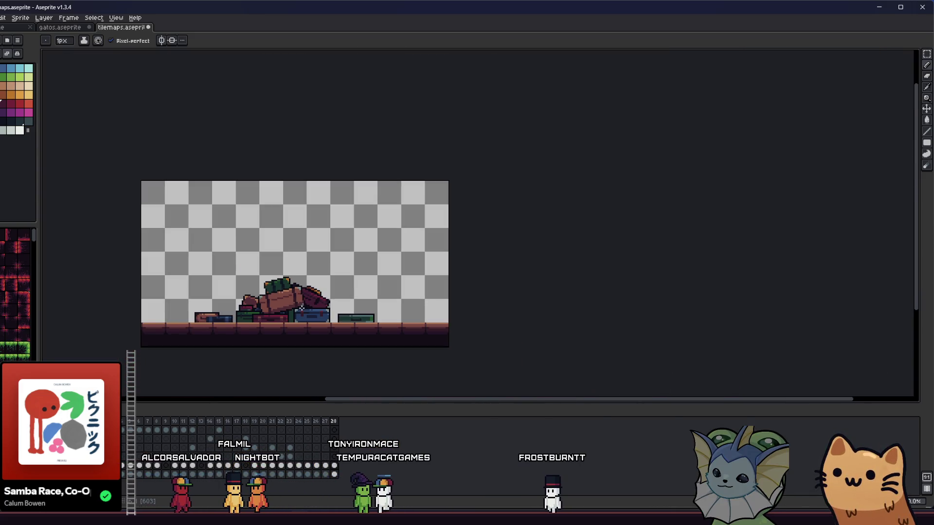
scroll(307, 302, up, 4)
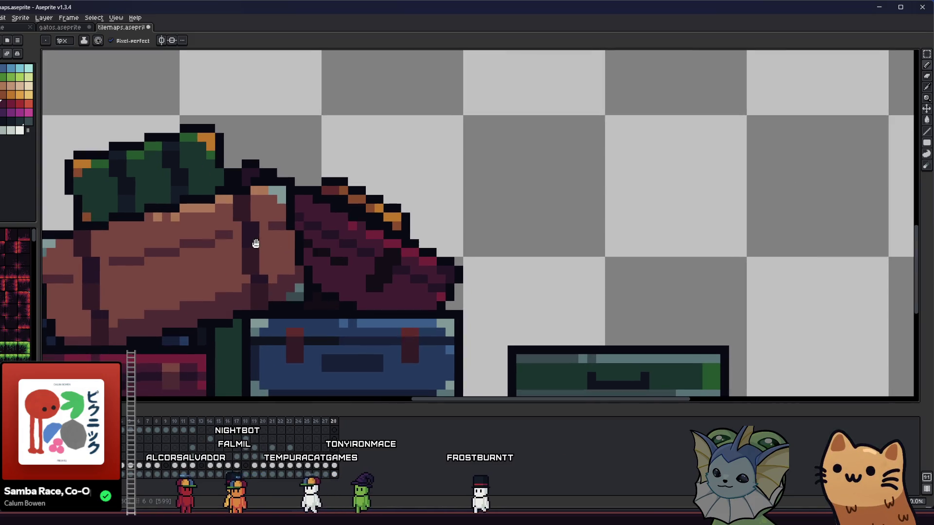
Bucket-fill the dark-brown patch on the bag with near-black
key(i)
scroll(386, 258, up, 3)
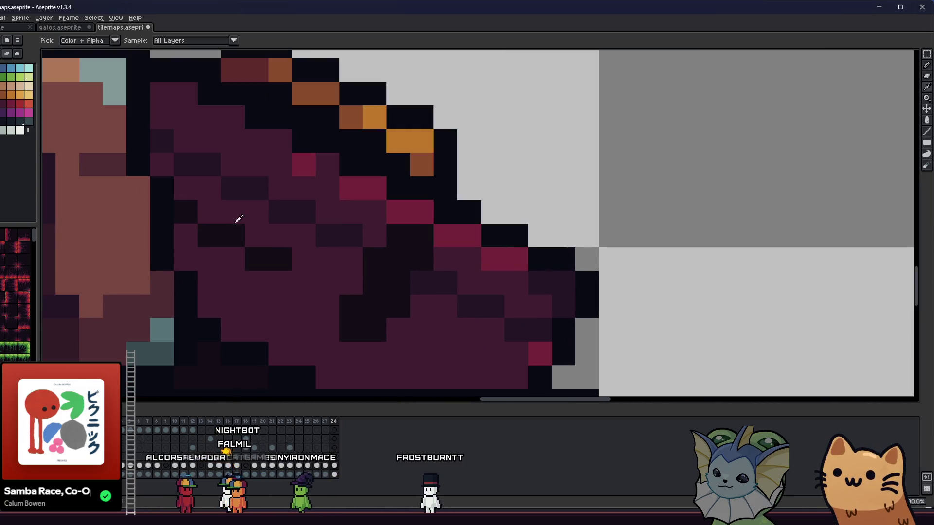
key(v)
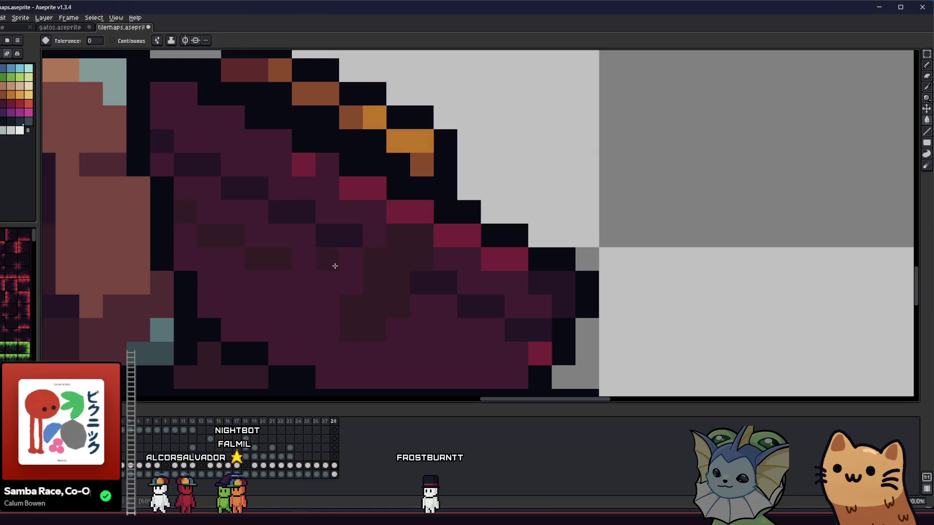
scroll(350, 277, down, 3)
key(v)
key(g)
scroll(340, 268, up, 2)
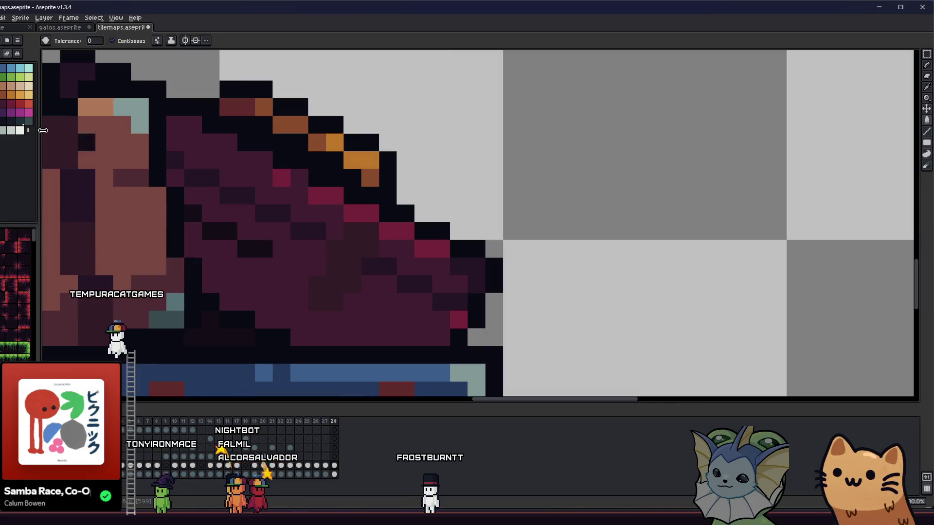
click(335, 260)
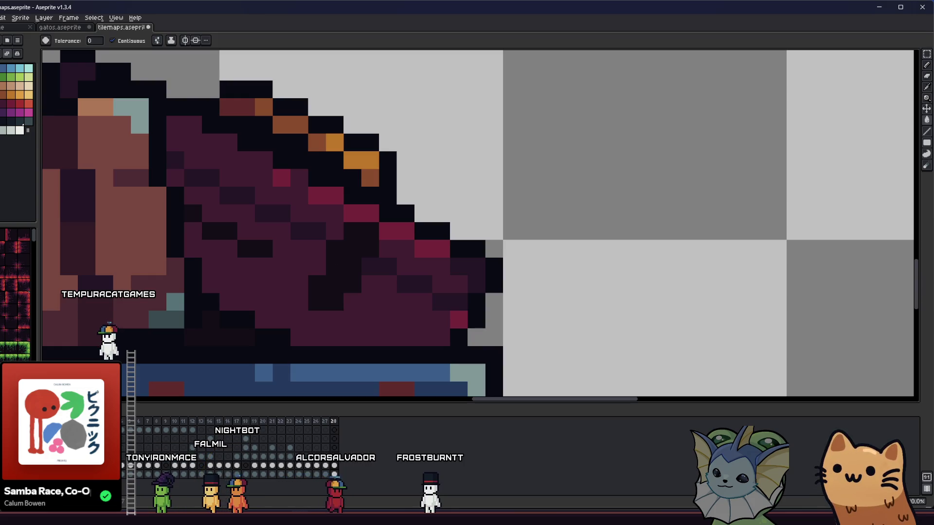
Pick orange from the palette and place an orange pixel on the red bag
click(12, 95)
key(b)
click(336, 267)
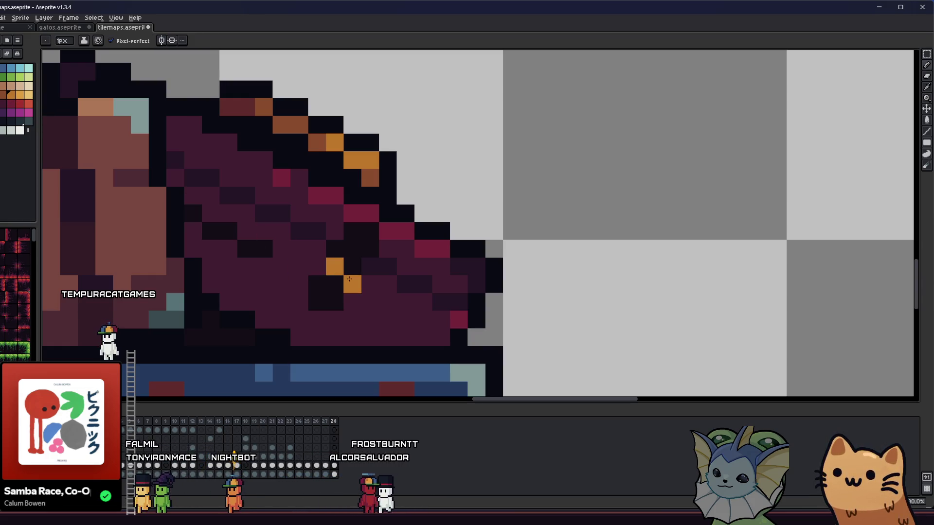
scroll(350, 279, down, 3)
scroll(340, 300, up, 3)
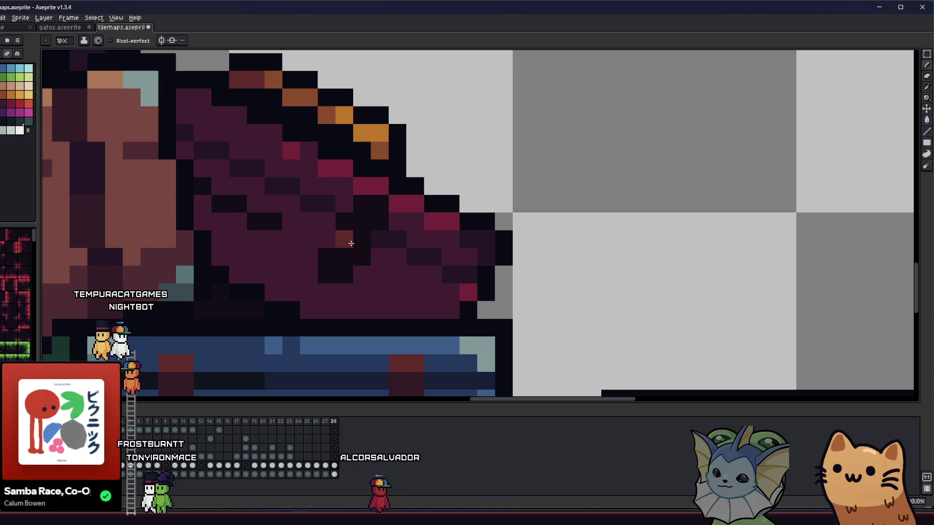
scroll(304, 294, down, 5)
Cycle through the fill, eyedropper and move tools over the red bag
key(g)
scroll(357, 271, up, 1)
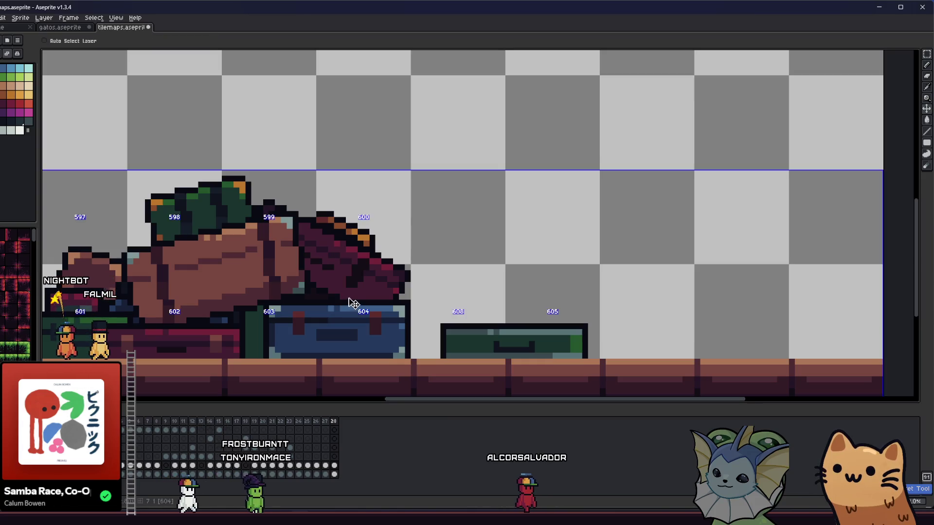
key(i)
scroll(341, 253, up, 1)
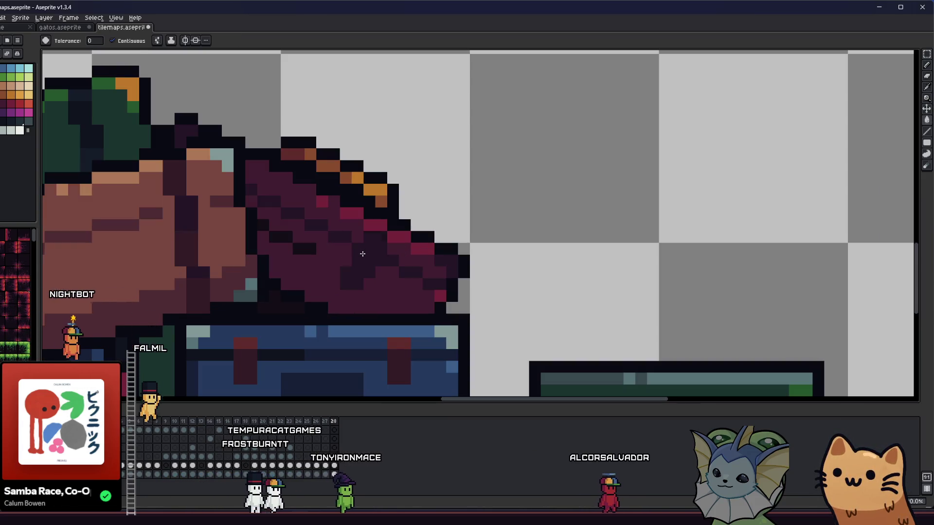
key(v)
right_click(360, 272)
key(Escape)
key(i)
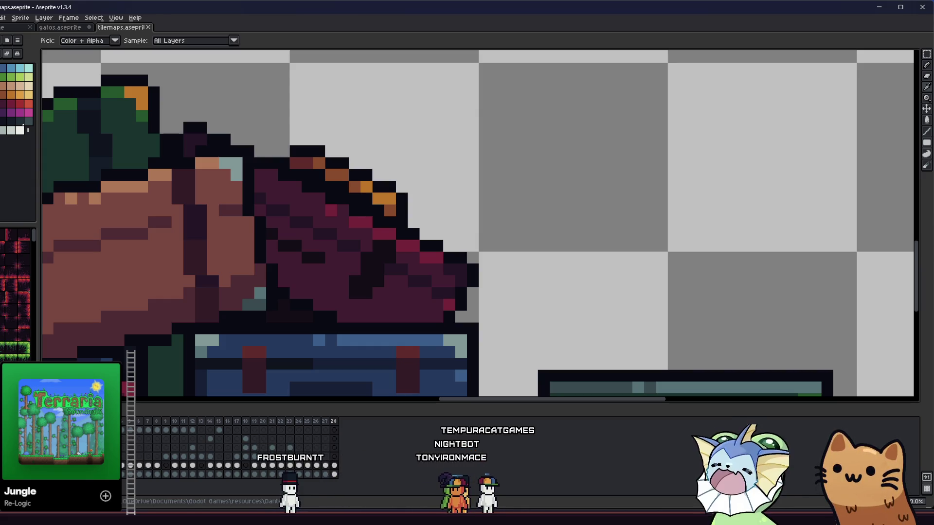
Zoom and pan so the whole luggage pile is centred in view
scroll(356, 249, up, 2)
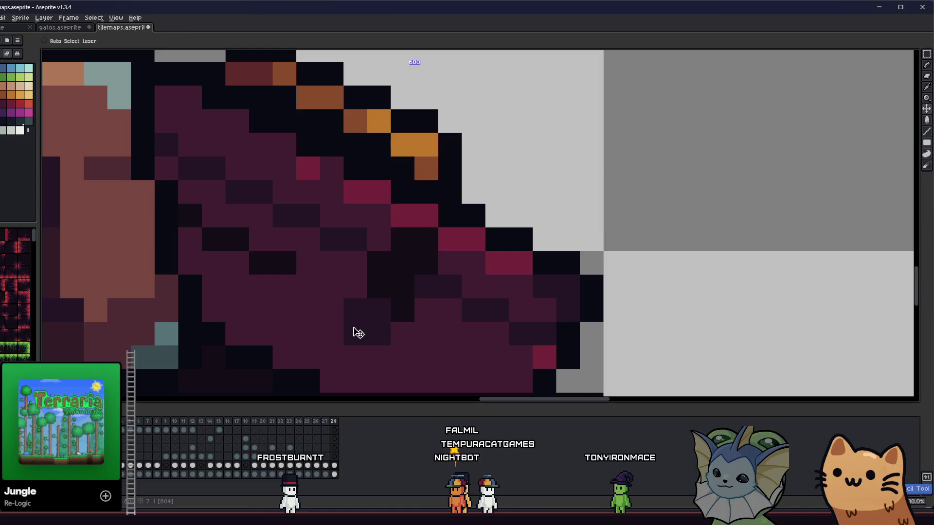
scroll(306, 327, down, 4)
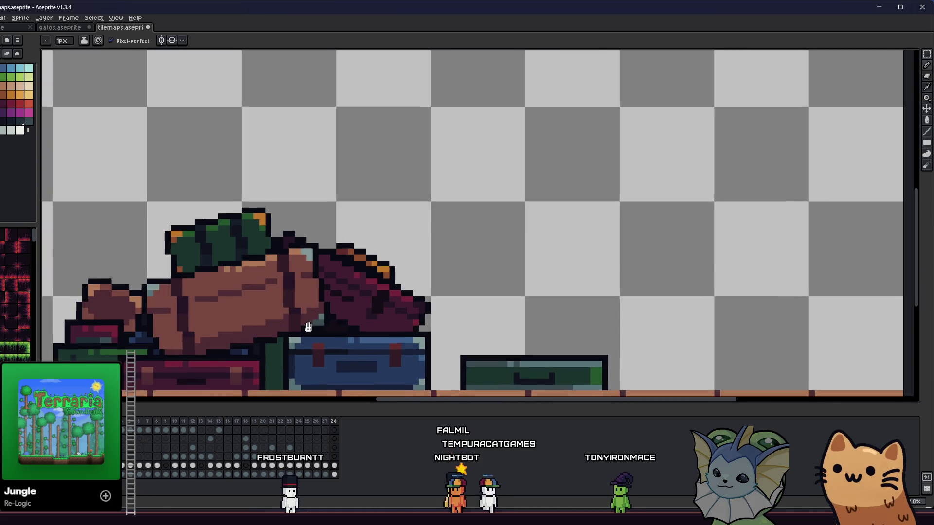
scroll(340, 311, up, 3)
key(alt)
scroll(318, 321, down, 1)
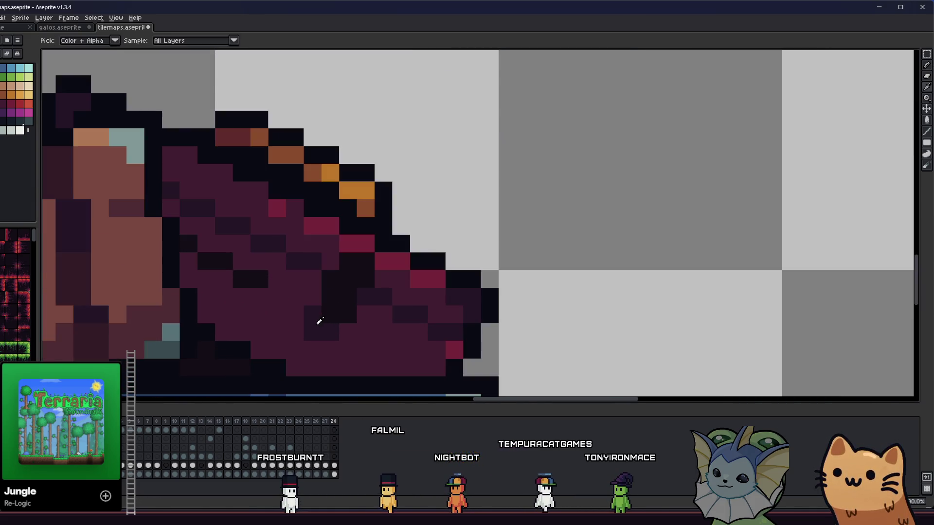
scroll(291, 326, down, 2)
drag(297, 302, 375, 296)
scroll(386, 293, down, 2)
scroll(385, 294, up, 1)
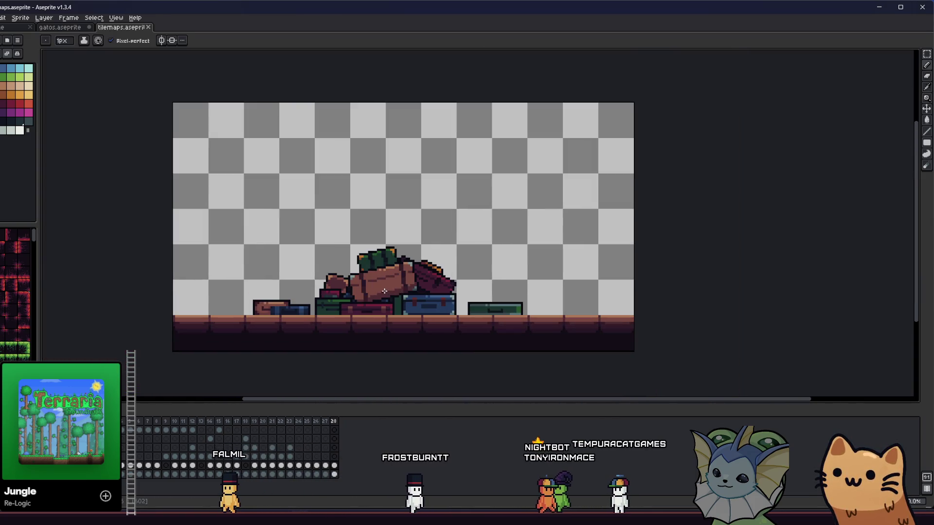
mouse_move(267, 286)
mouse_down()
mouse_move(256, 269)
mouse_move(292, 281)
mouse_up()
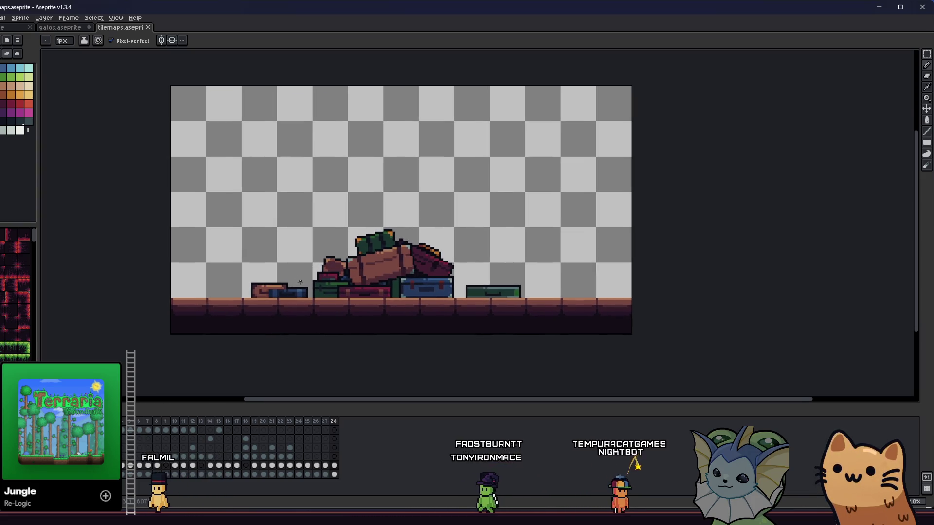
Sample colours from the canvas and paint a small brownish shading block onto the red sack
key(i)
scroll(428, 257, up, 5)
key(b)
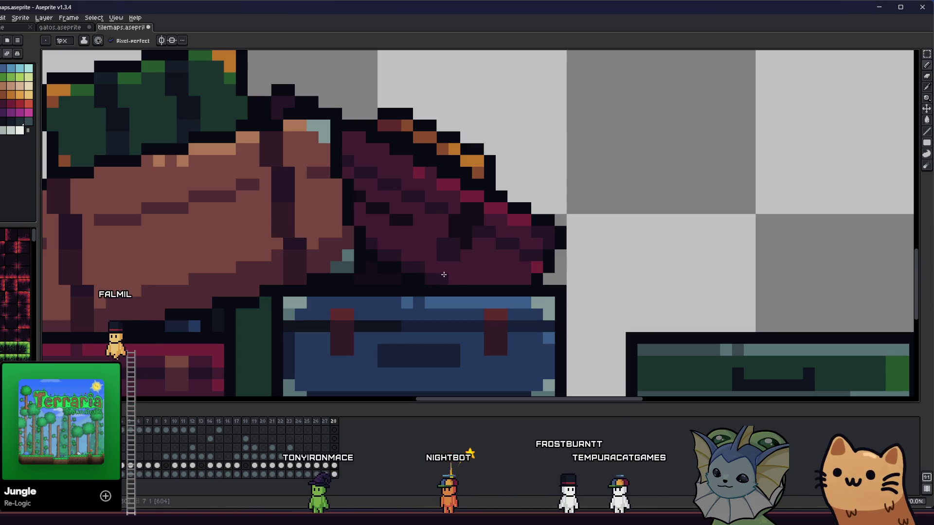
scroll(392, 302, down, 5)
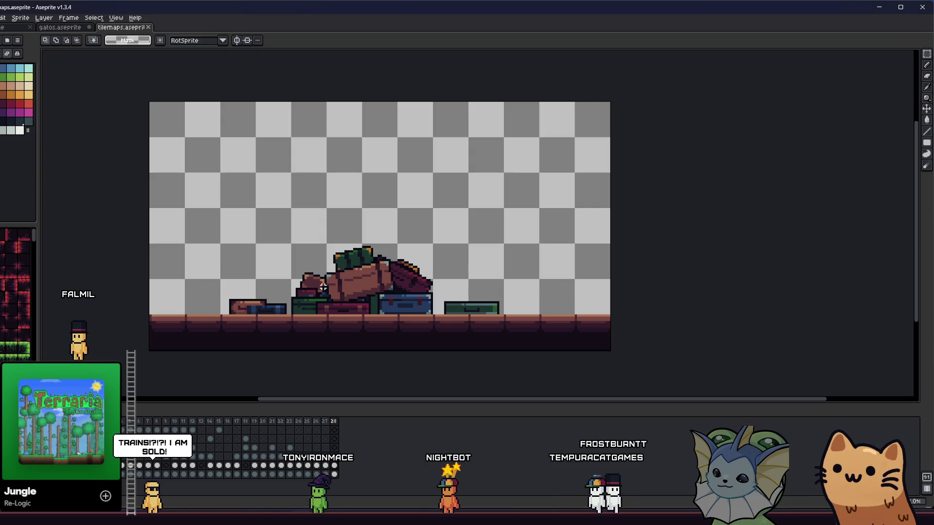
scroll(349, 308, up, 3)
key(i)
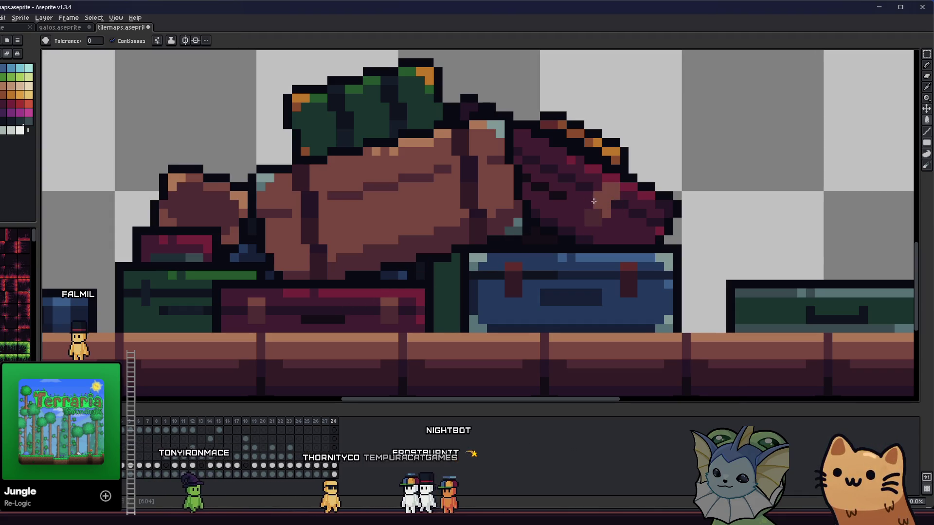
scroll(506, 266, down, 1)
scroll(574, 219, up, 1)
scroll(575, 219, up, 1)
key(b)
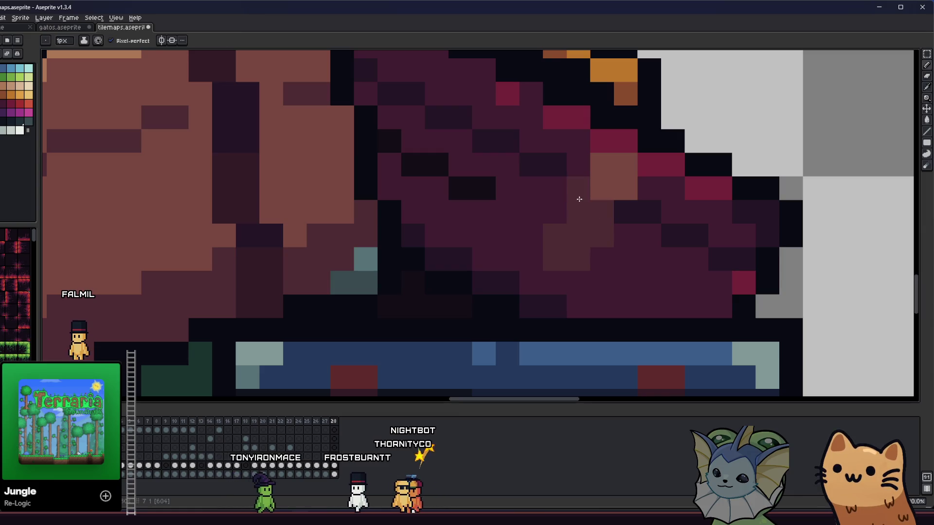
scroll(594, 191, down, 4)
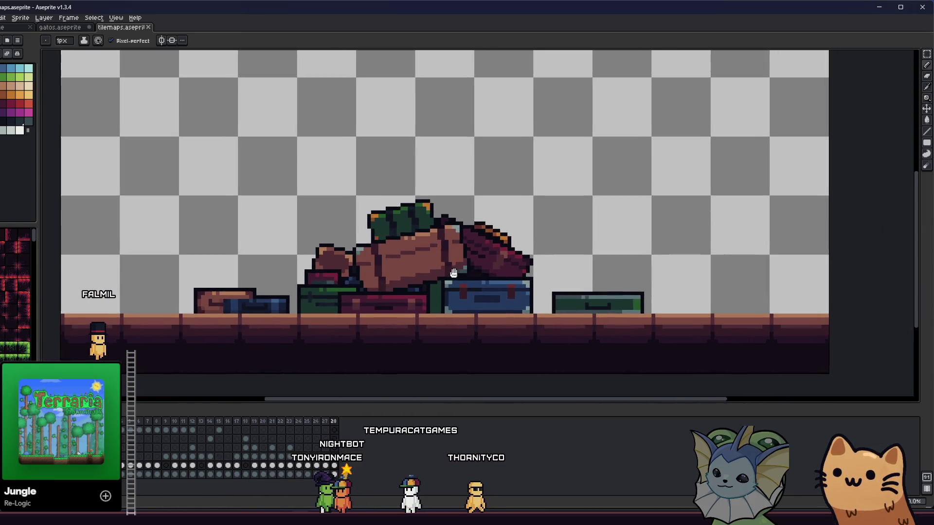
scroll(471, 272, up, 3)
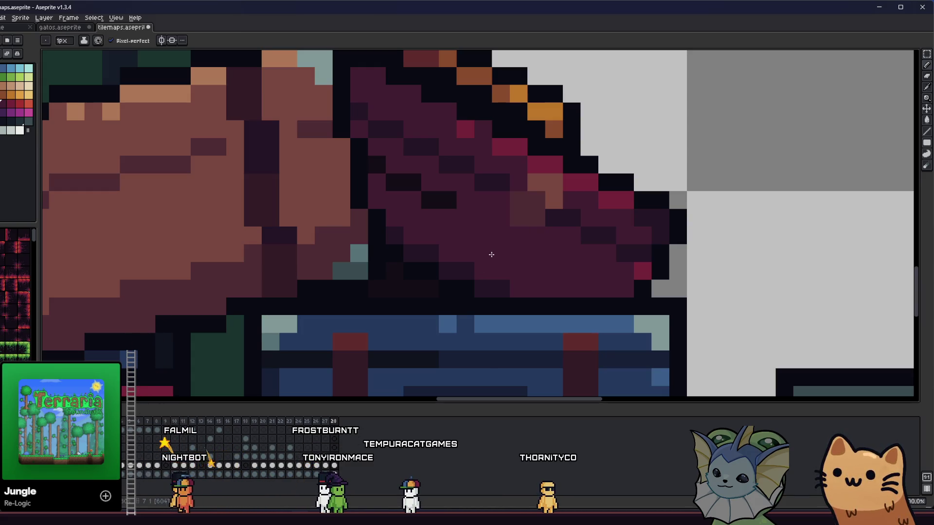
key(b)
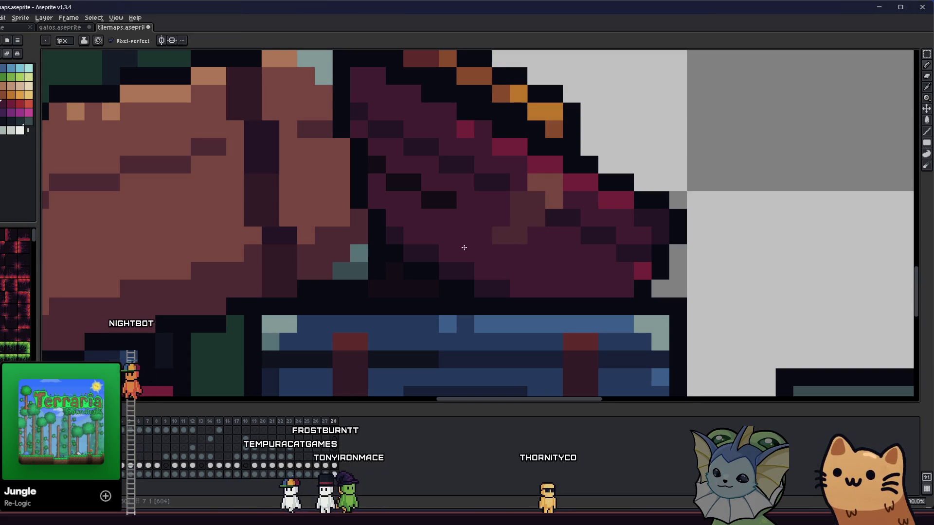
scroll(478, 244, up, 1)
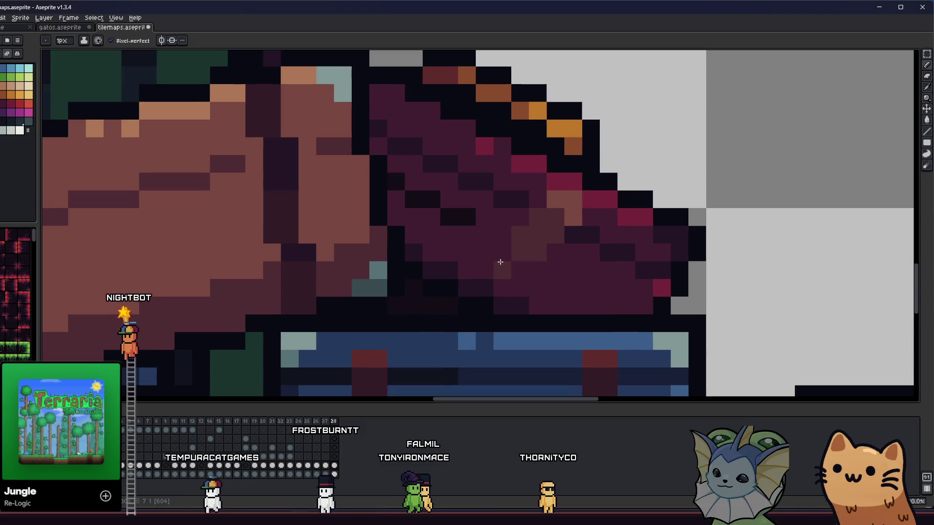
scroll(500, 267, down, 5)
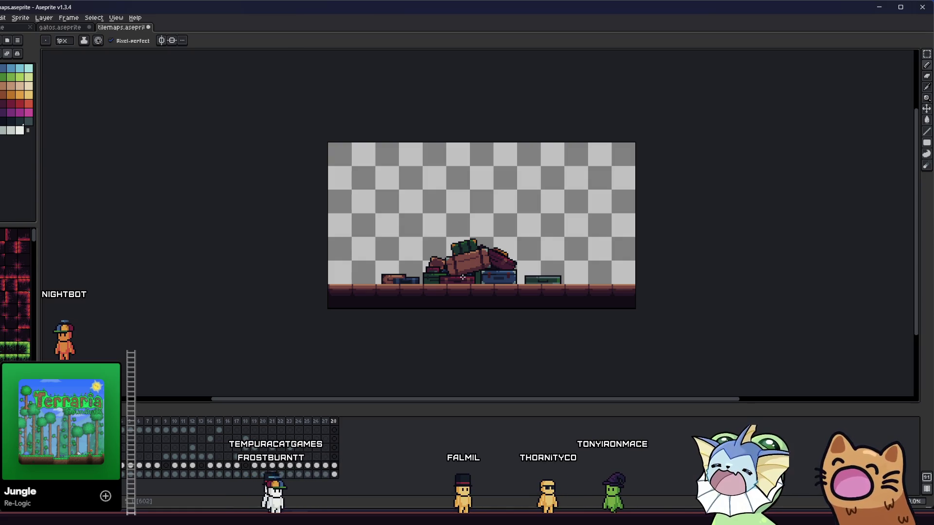
scroll(462, 277, up, 4)
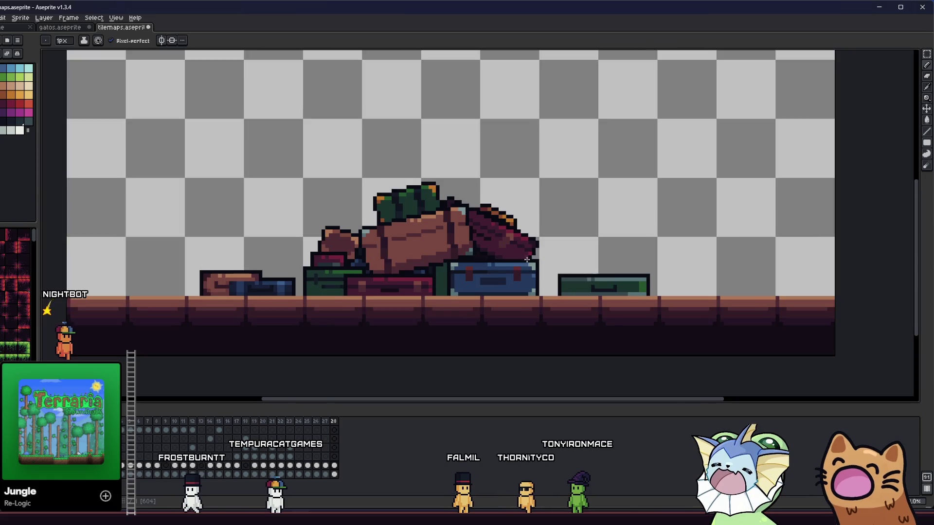
scroll(479, 249, up, 2)
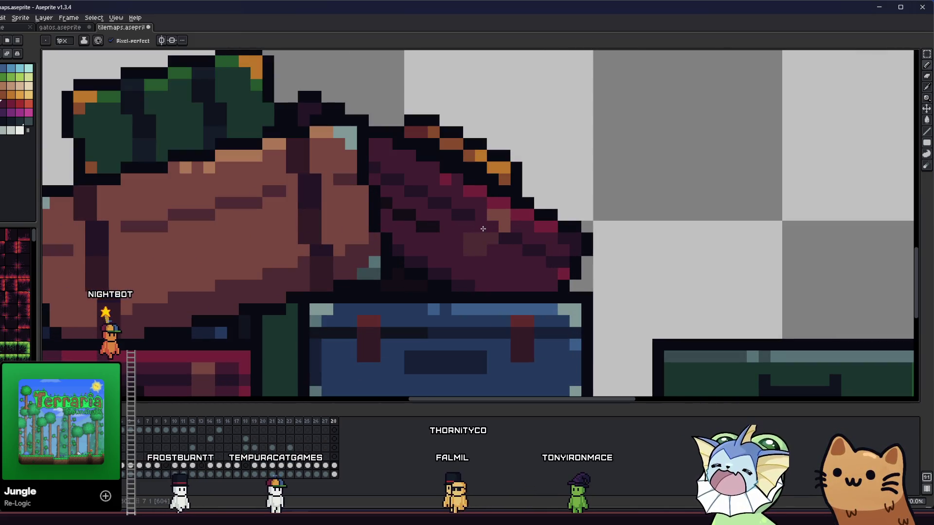
key(i)
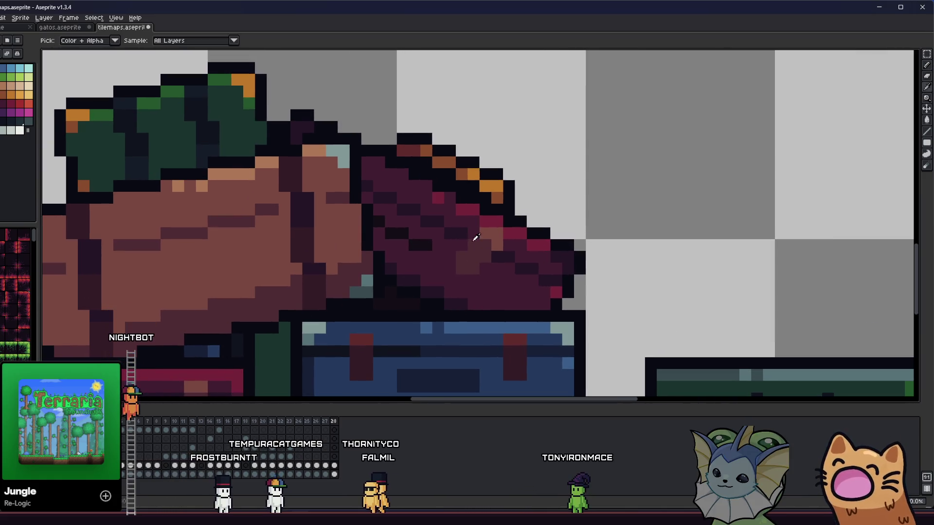
key(b)
scroll(423, 264, up, 1)
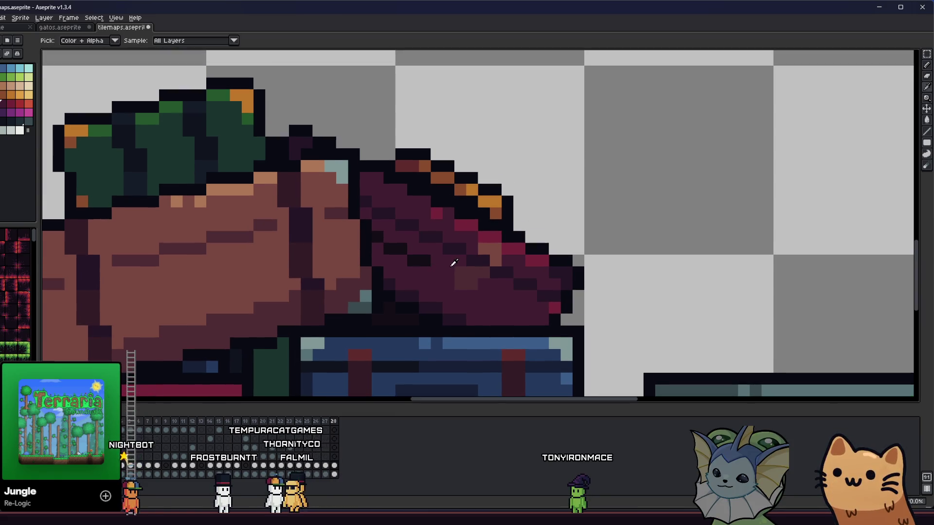
key(b)
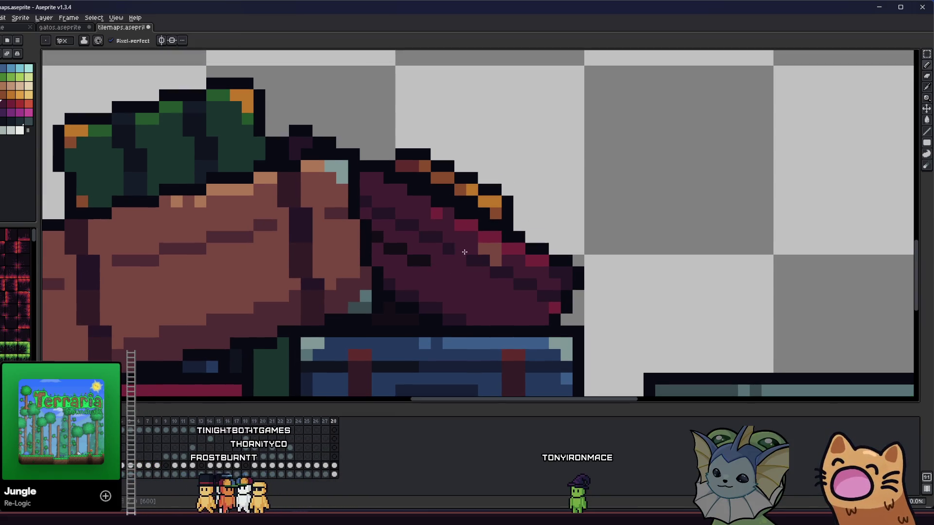
key(i)
scroll(491, 259, down, 4)
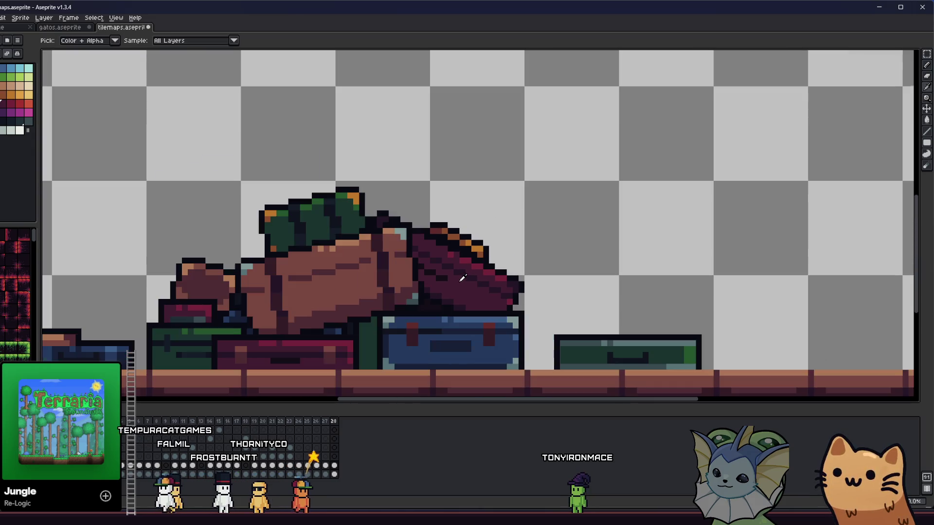
scroll(449, 289, down, 2)
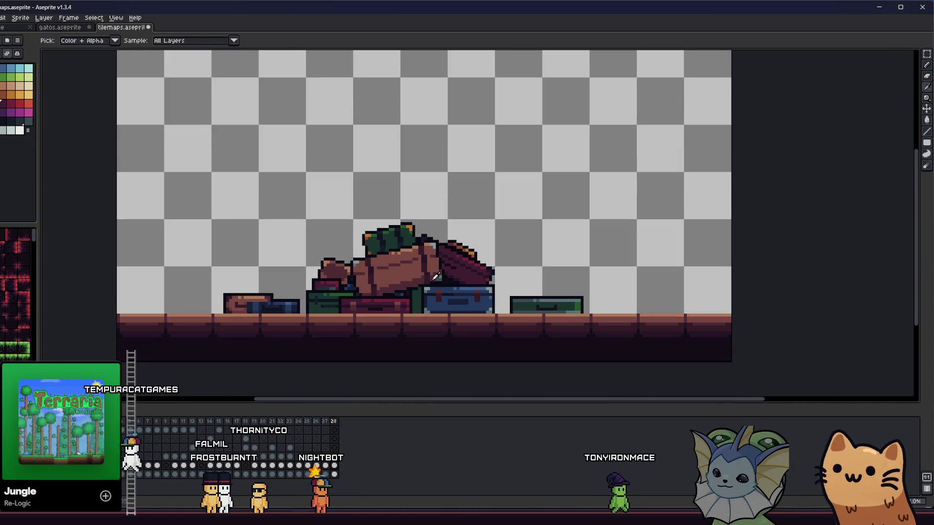
scroll(427, 255, up, 4)
scroll(427, 255, up, 2)
scroll(358, 267, down, 2)
key(b)
scroll(558, 212, up, 2)
drag(558, 212, 571, 199)
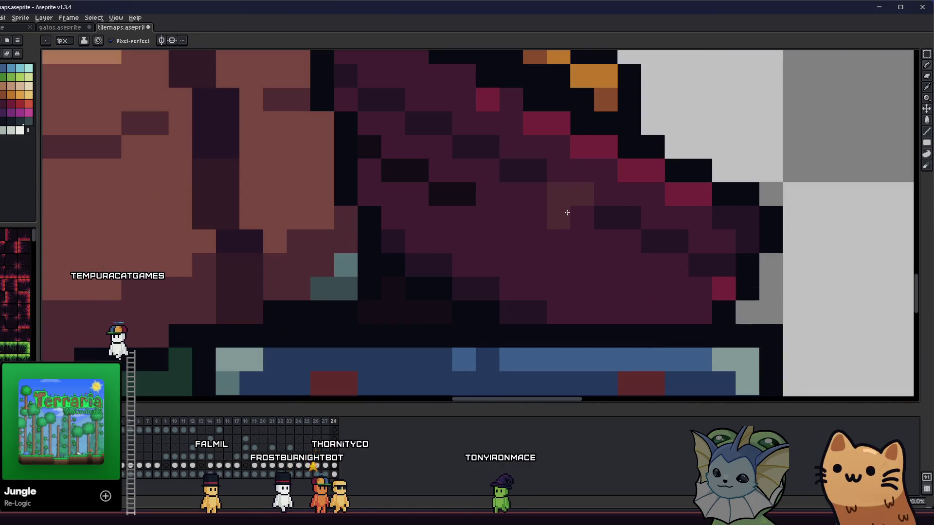
Pan across the bag pile to review the red sack's new shading
drag(517, 240, 497, 251)
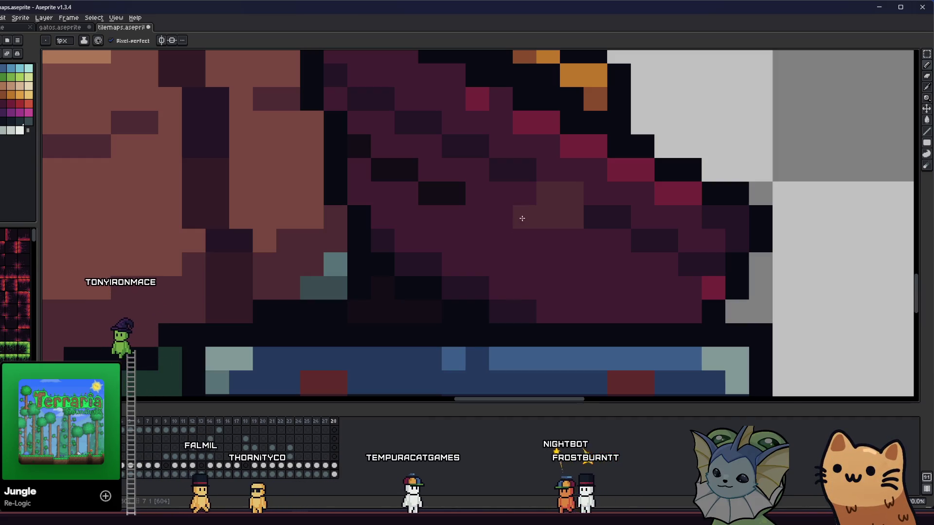
scroll(534, 238, down, 2)
scroll(534, 253, up, 1)
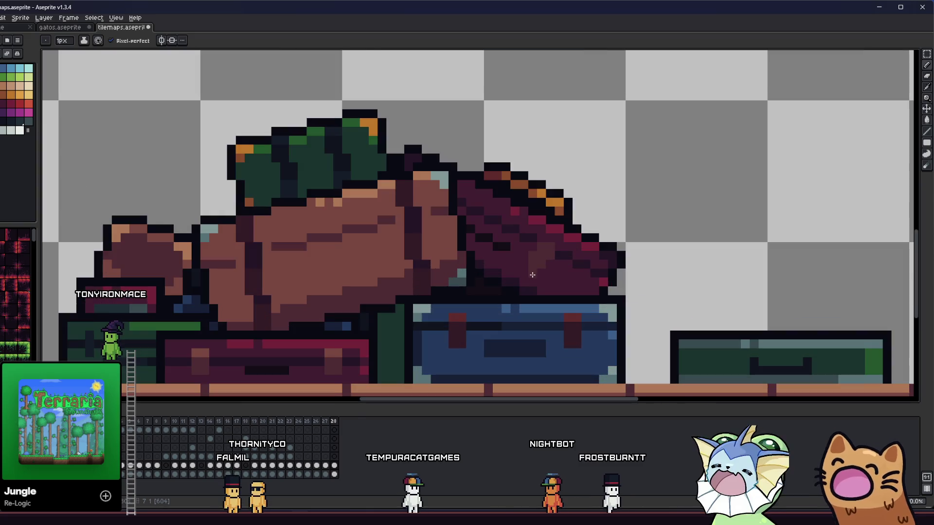
drag(535, 271, 505, 299)
scroll(548, 277, up, 1)
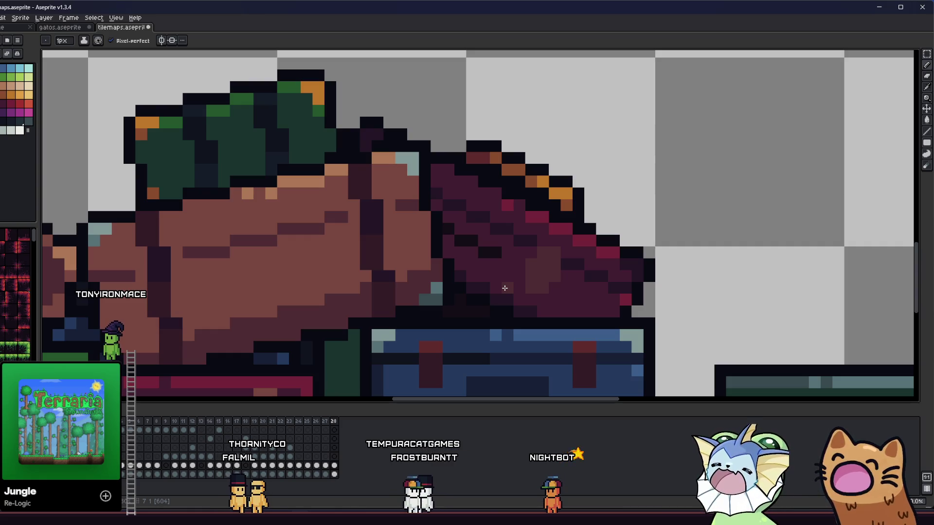
scroll(486, 294, up, 2)
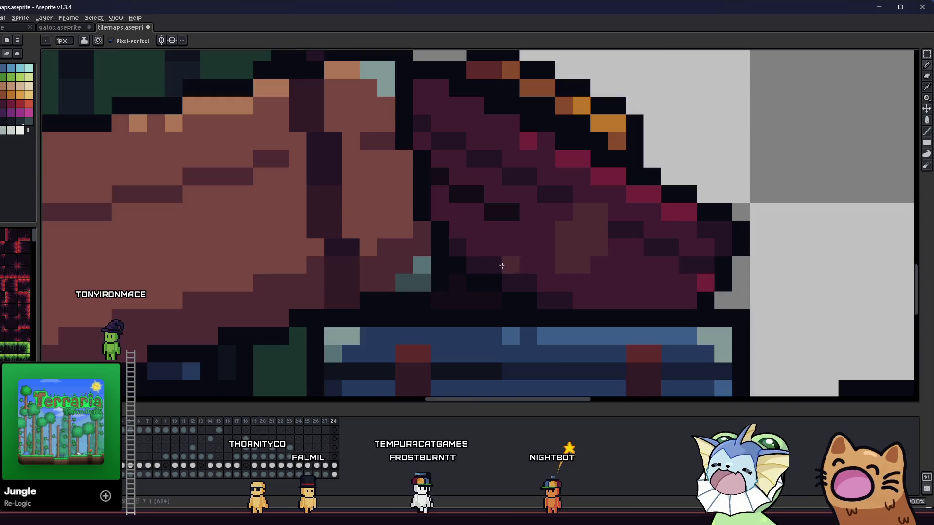
scroll(583, 246, down, 2)
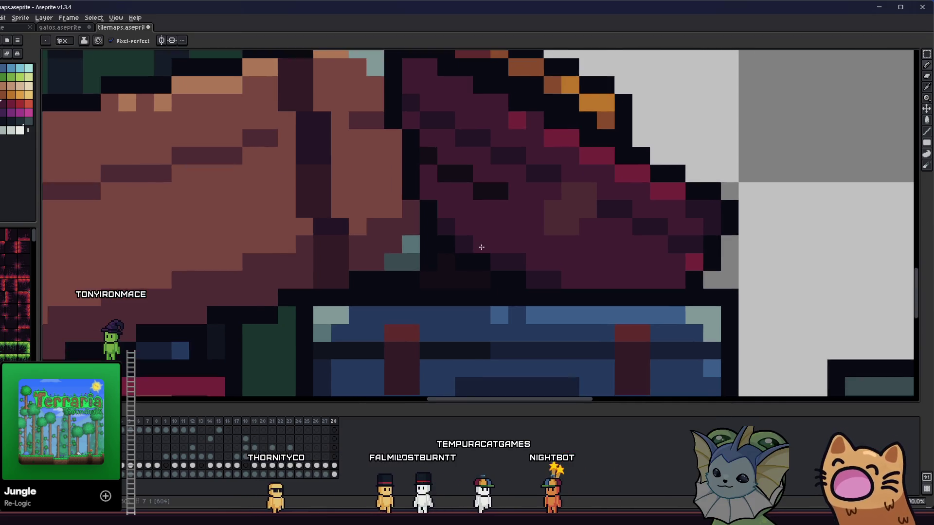
scroll(538, 222, up, 2)
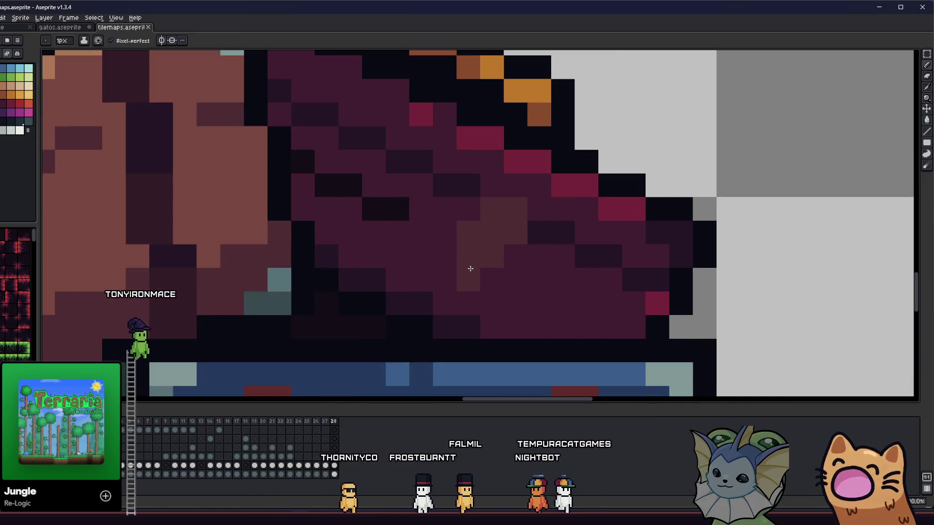
scroll(483, 268, down, 4)
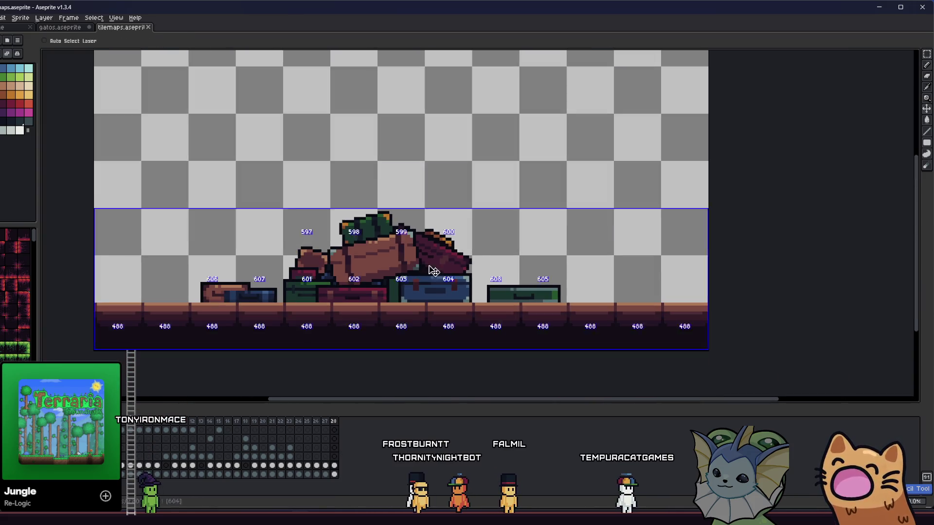
drag(402, 266, 376, 262)
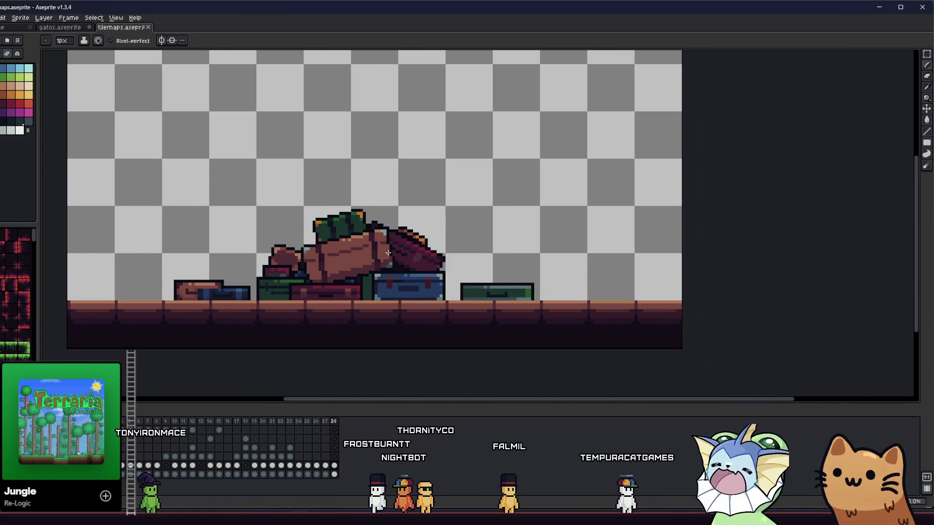
scroll(374, 264, up, 1)
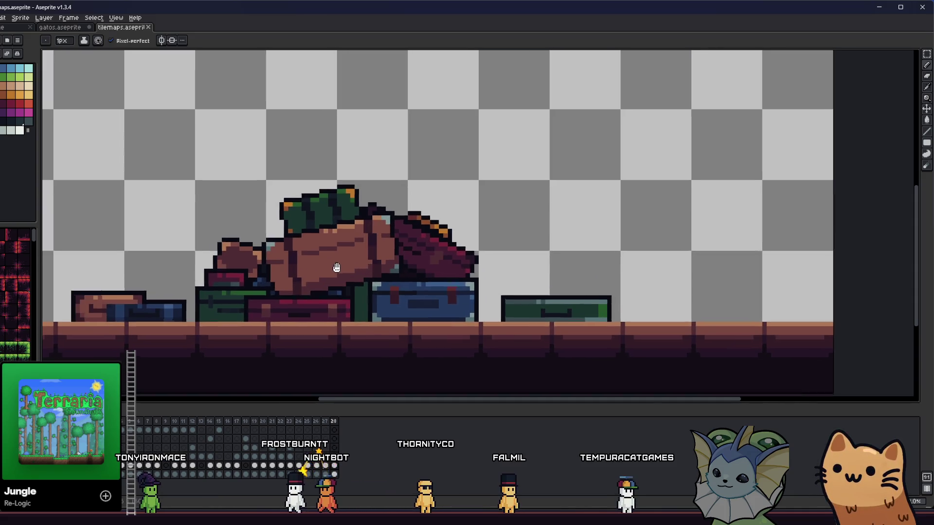
scroll(339, 268, up, 3)
key(g)
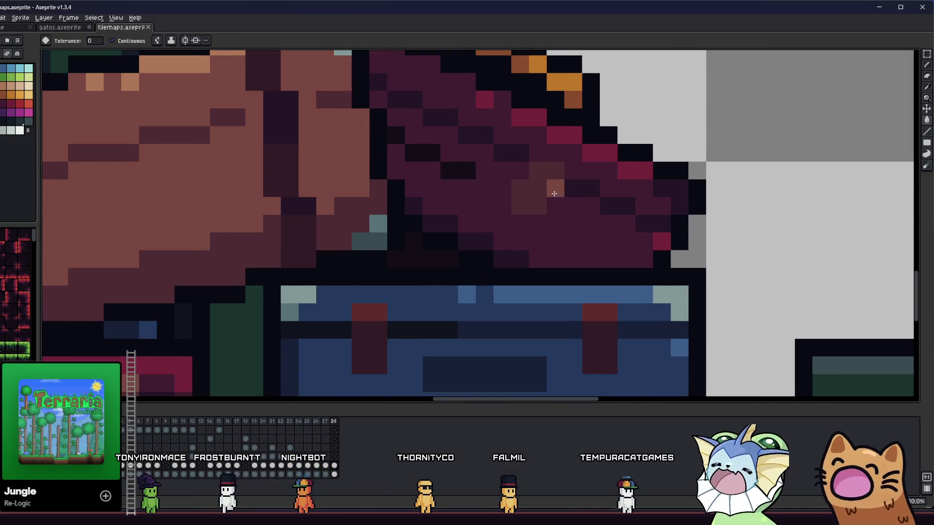
scroll(464, 233, down, 3)
scroll(464, 232, up, 5)
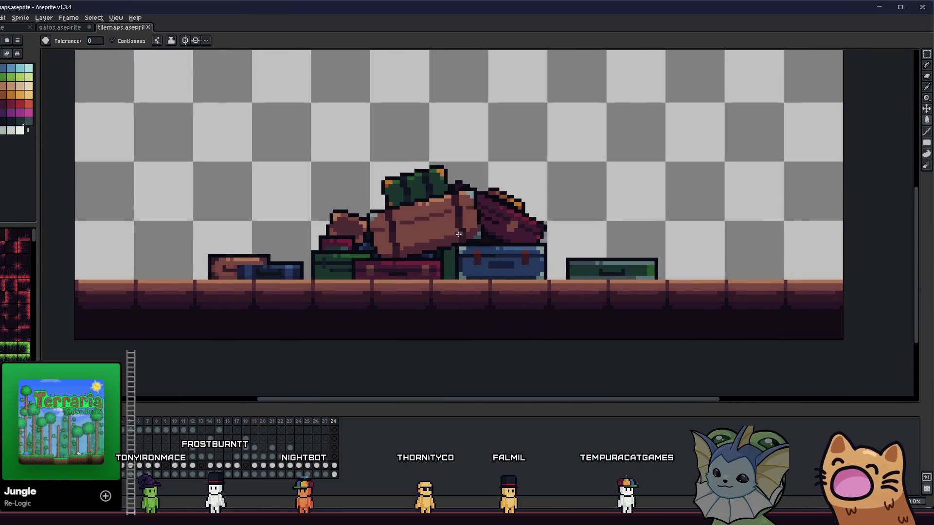
key(i)
key(b)
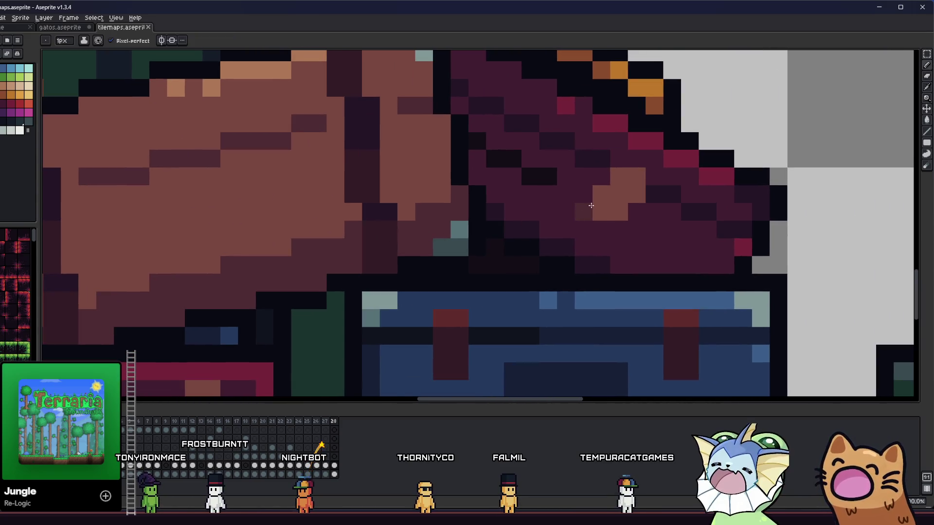
scroll(607, 212, down, 5)
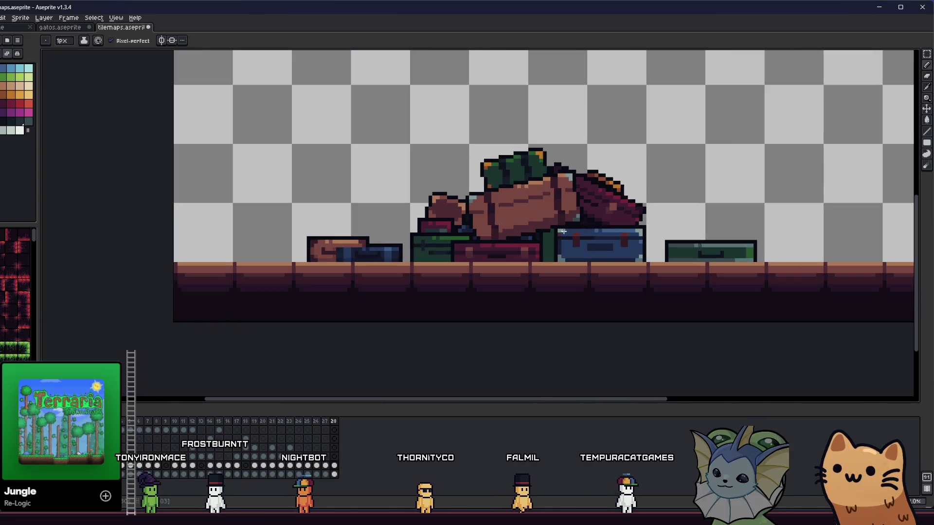
scroll(493, 261, up, 1)
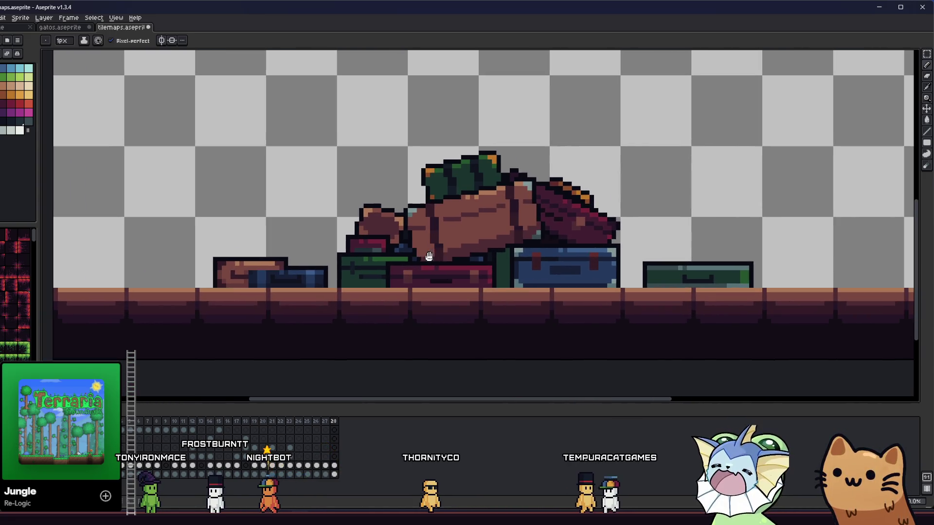
key(ctrl)
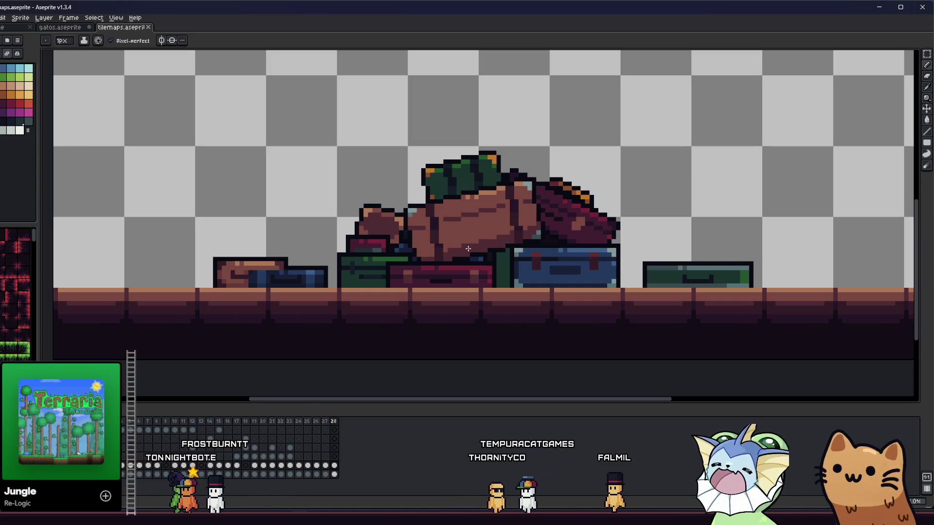
scroll(462, 253, up, 2)
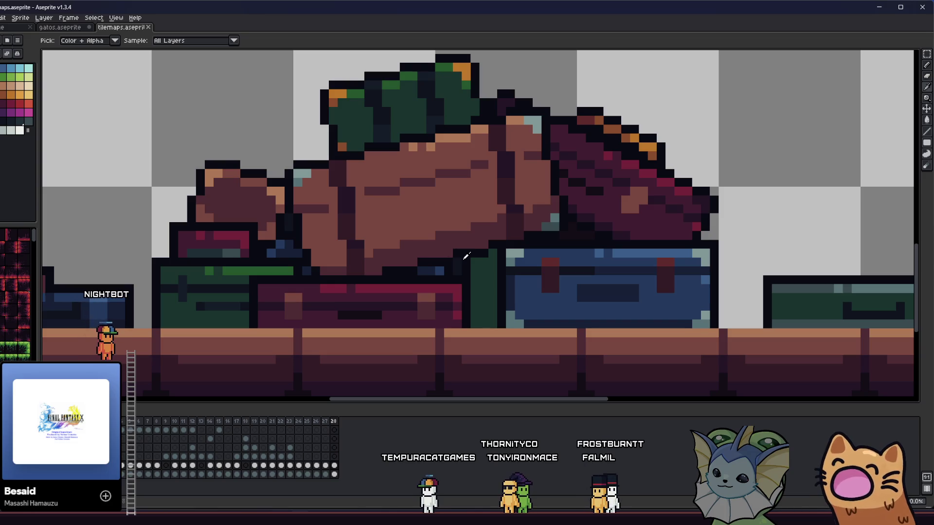
scroll(451, 252, up, 1)
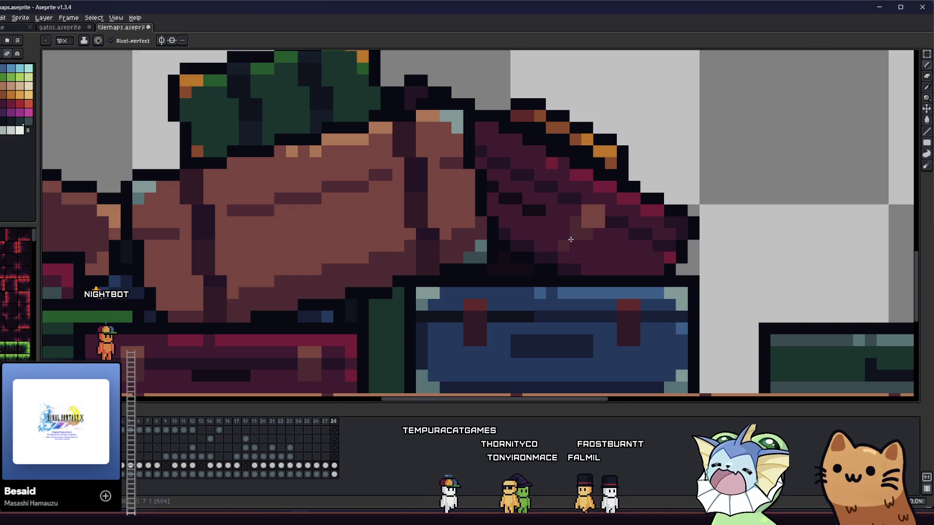
scroll(571, 239, down, 4)
scroll(534, 243, up, 3)
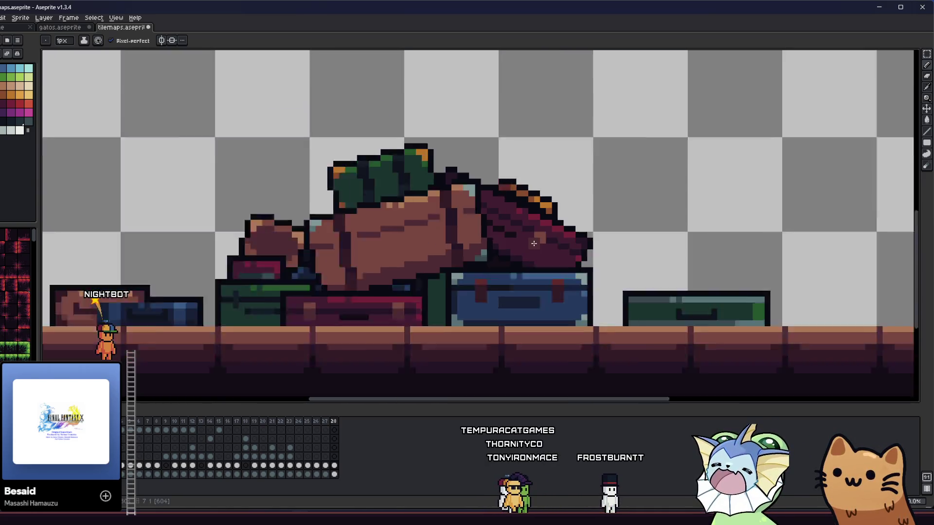
scroll(534, 243, down, 4)
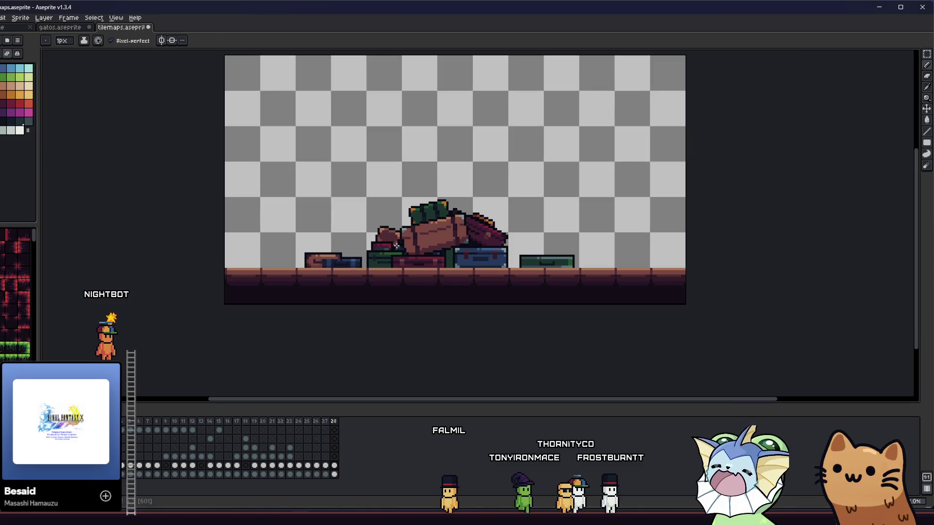
scroll(396, 246, up, 5)
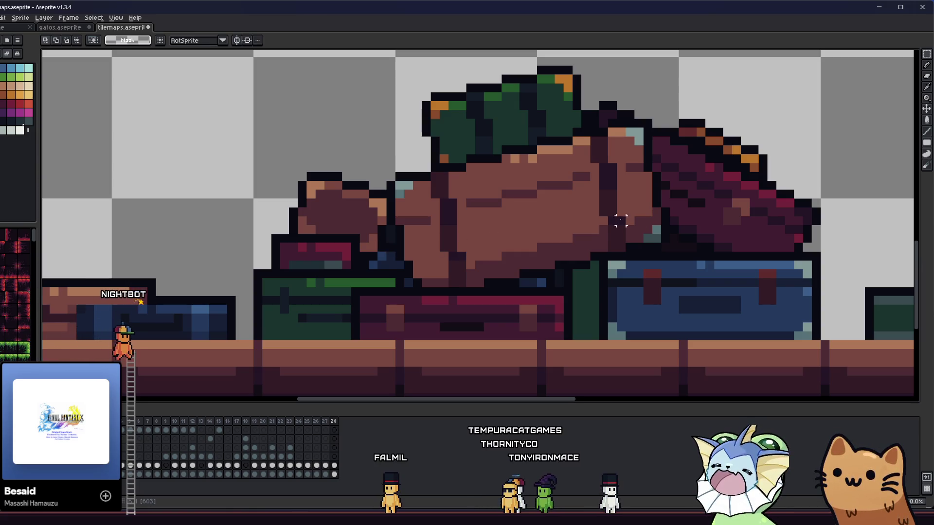
Add a brighter pixel and a darker shade pixel to the red sack
scroll(763, 193, up, 1)
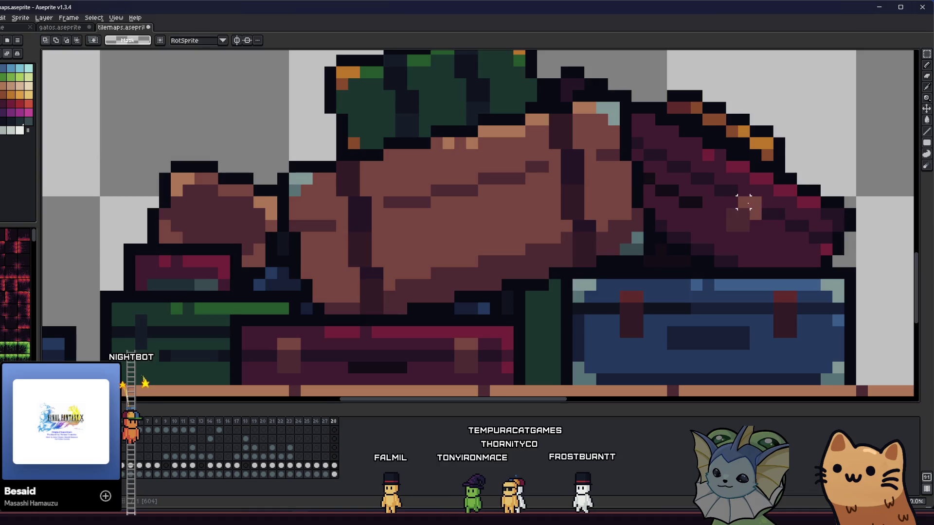
key(b)
scroll(742, 203, up, 2)
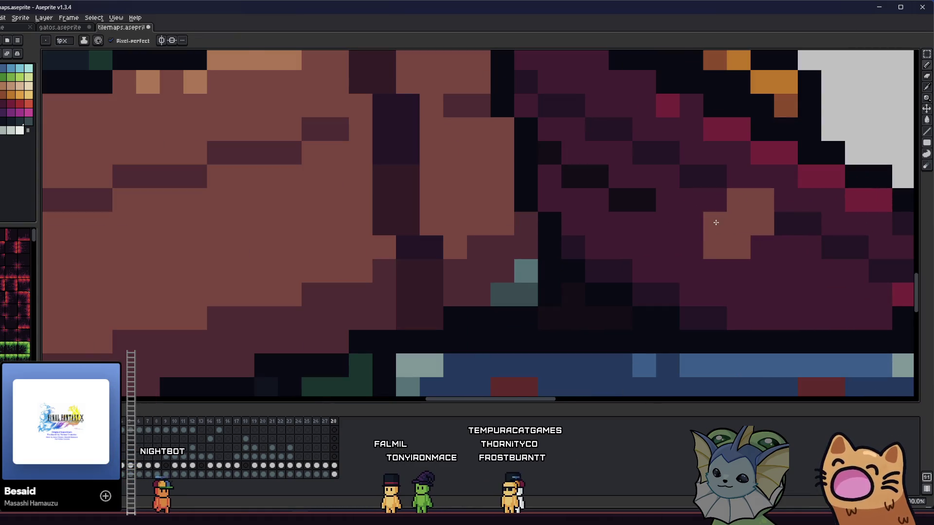
scroll(716, 223, down, 2)
key(i)
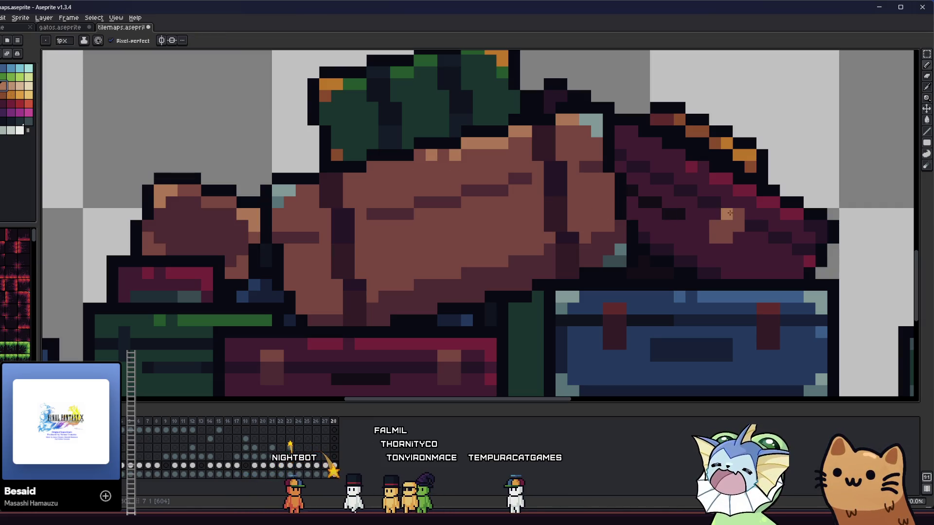
scroll(736, 222, down, 7)
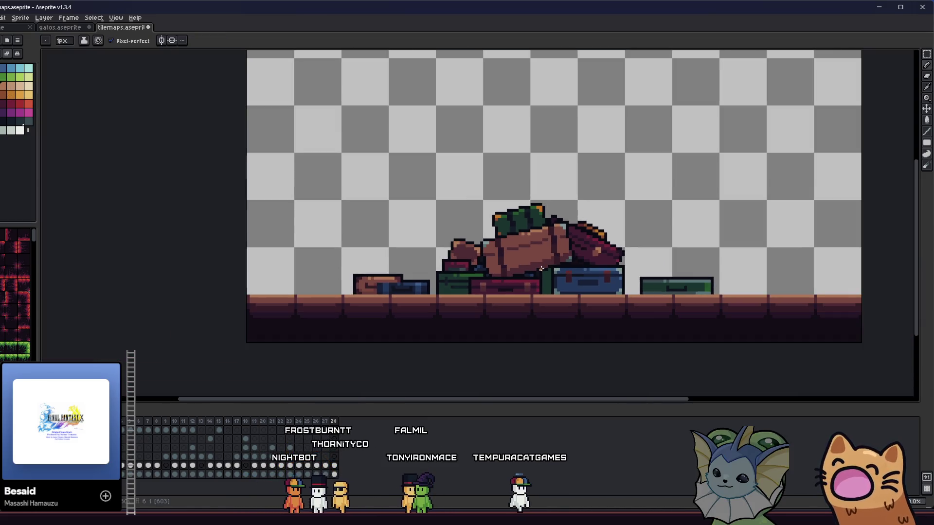
scroll(458, 280, down, 1)
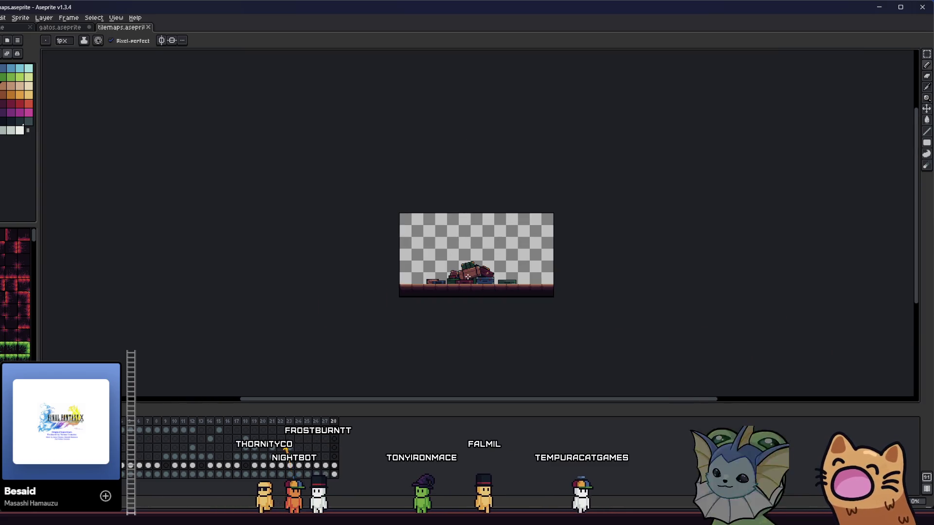
scroll(458, 279, up, 3)
scroll(432, 283, up, 1)
key(i)
scroll(558, 246, up, 2)
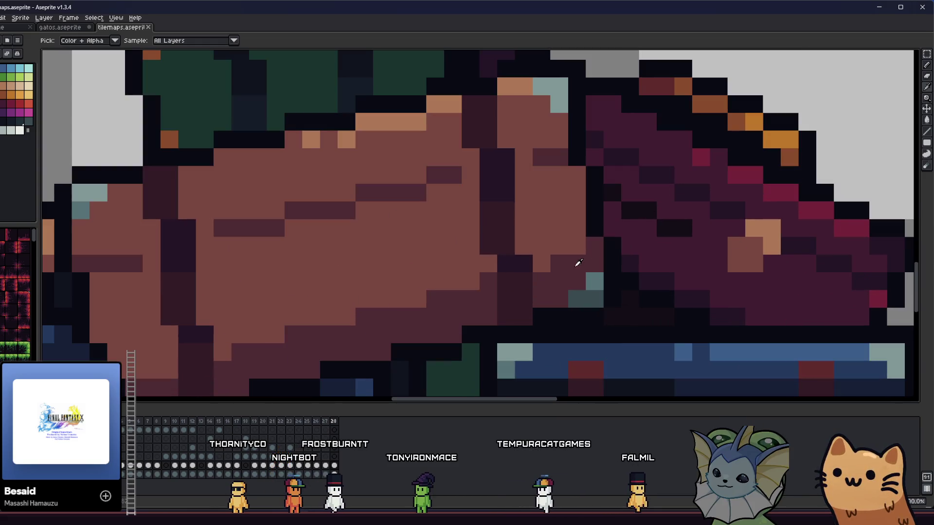
click(656, 215)
key(alt)
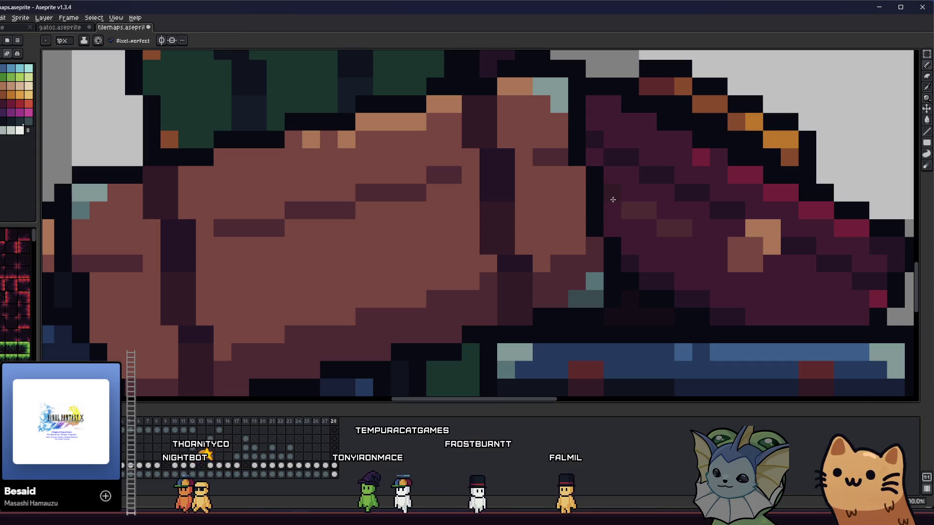
click(668, 225)
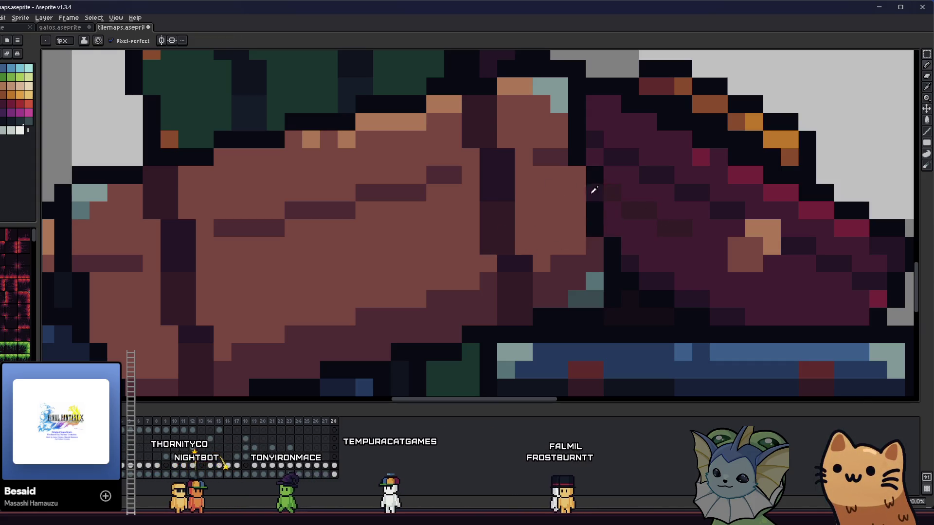
Save tilemaps.aseprite with Ctrl+S
scroll(685, 229, down, 3)
key(ctrl+s)
scroll(684, 217, up, 3)
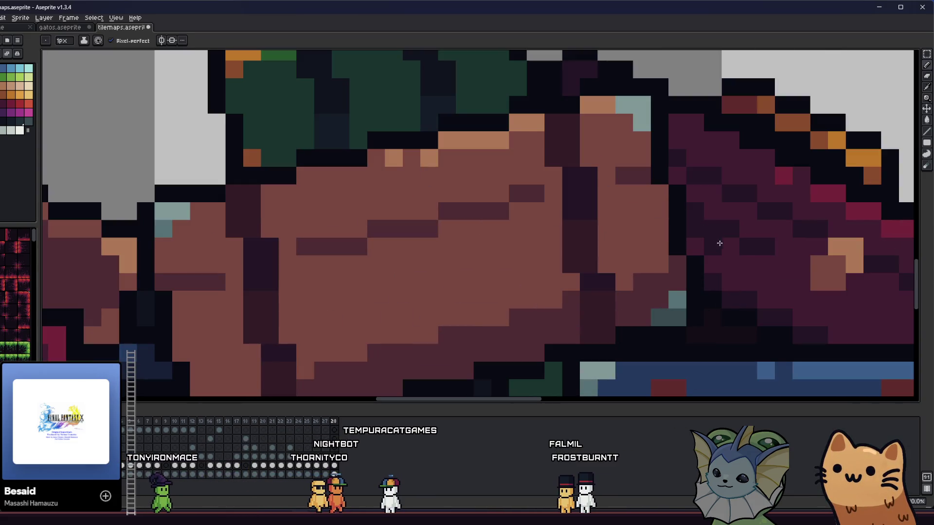
scroll(759, 256, down, 5)
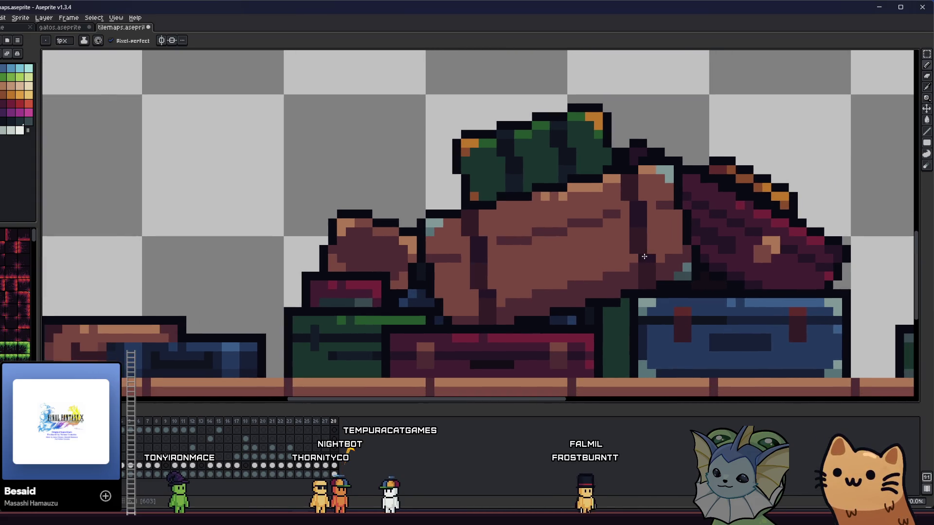
scroll(696, 239, up, 1)
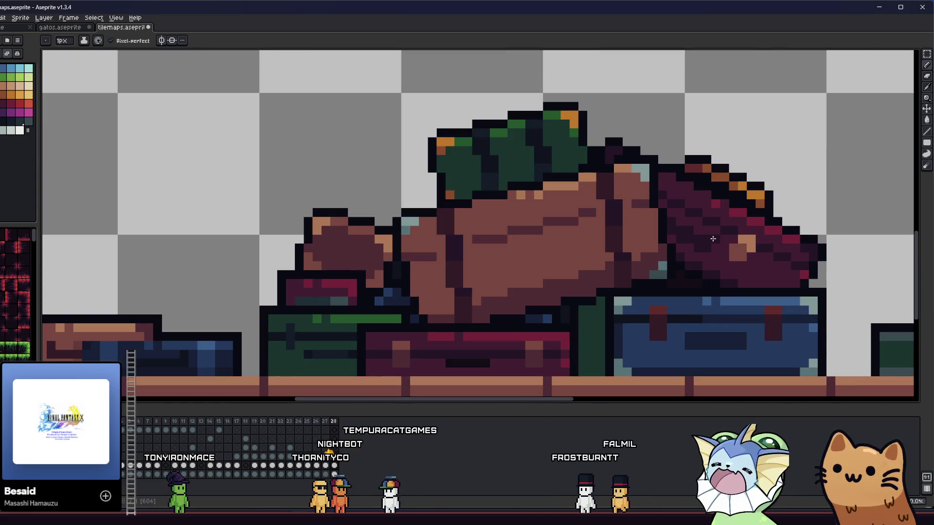
scroll(714, 239, down, 2)
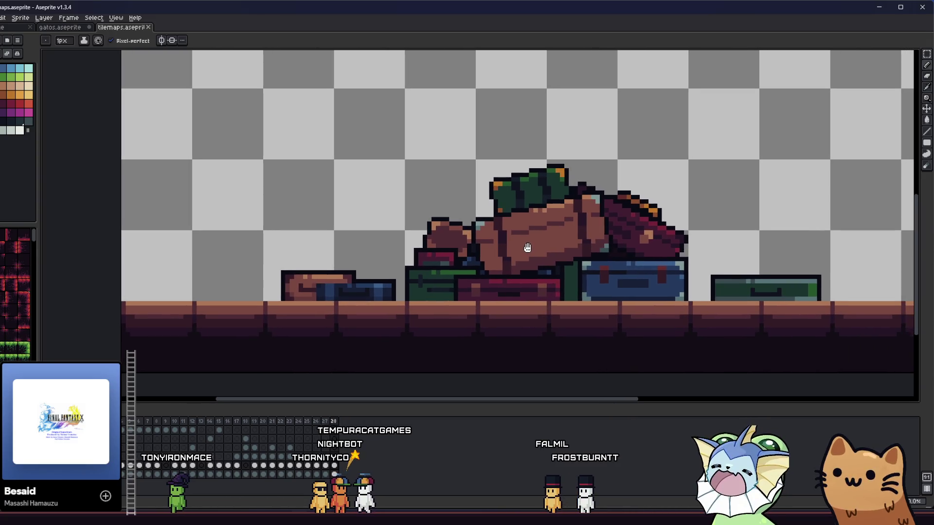
scroll(528, 248, down, 4)
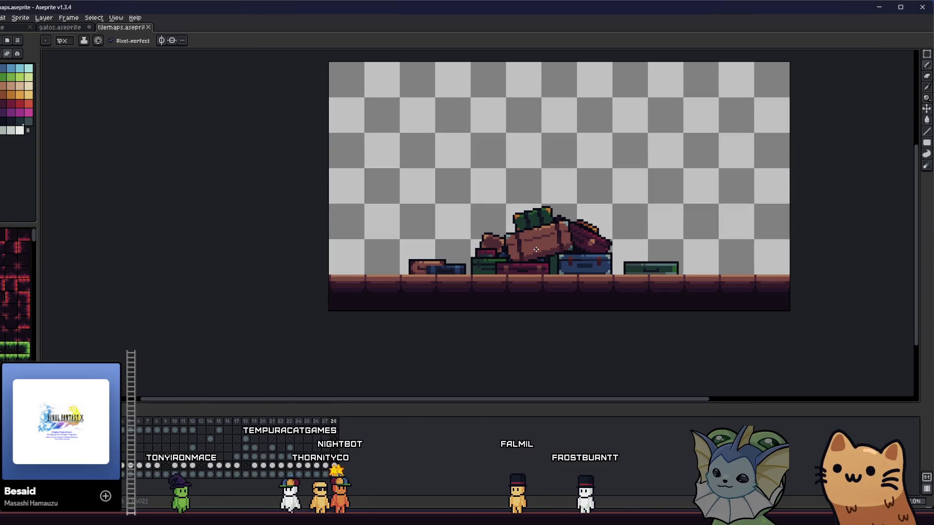
scroll(535, 250, up, 3)
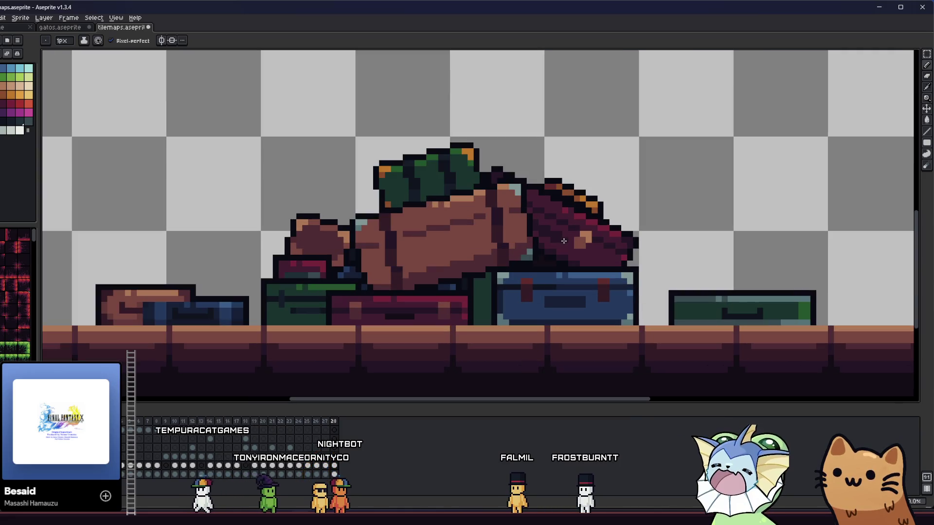
Draw a rectangular selection around the crates
key(ctrl)
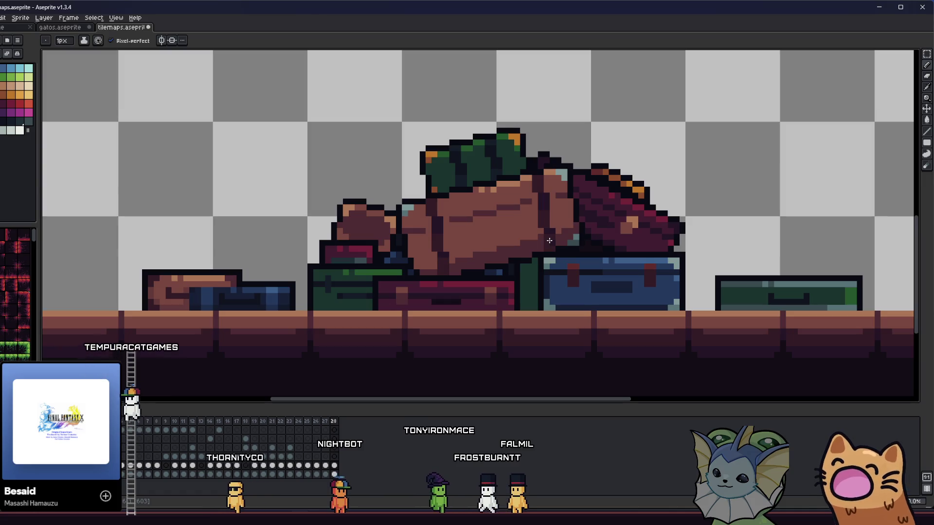
scroll(419, 265, down, 2)
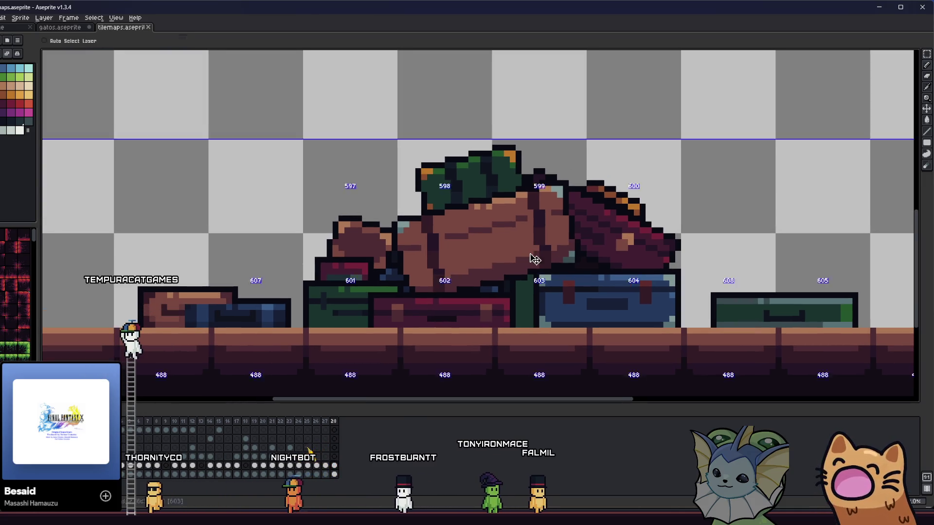
key(m)
mouse_move(158, 299)
mouse_down()
mouse_move(348, 238)
mouse_move(648, 197)
mouse_up()
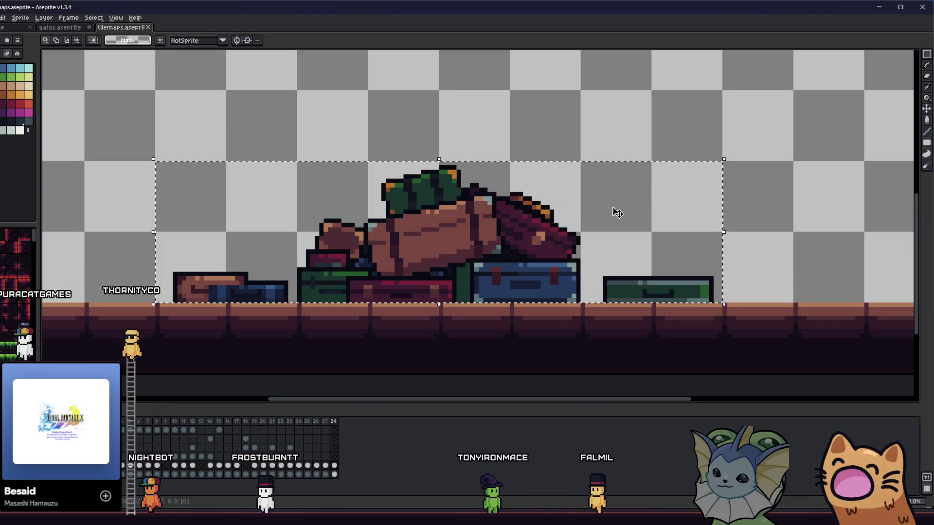
scroll(505, 243, down, 1)
scroll(438, 260, up, 1)
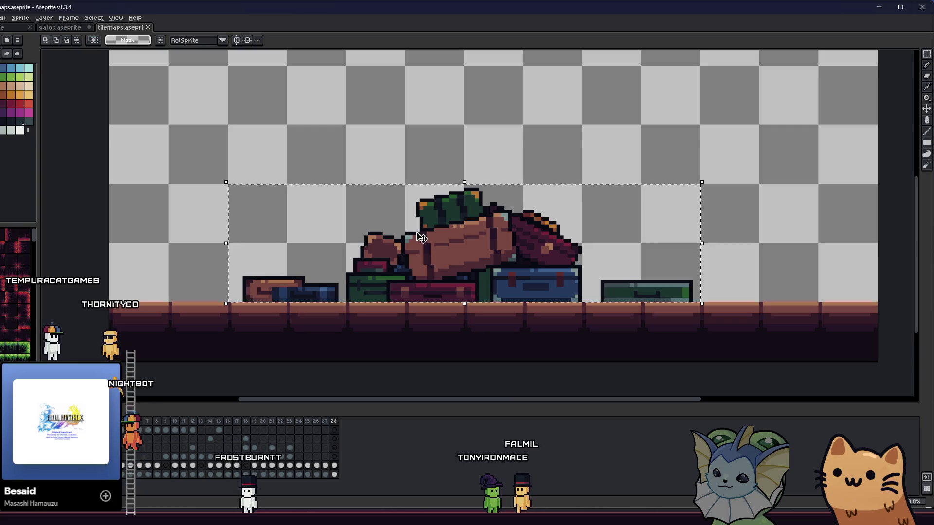
key(i)
scroll(532, 235, up, 1)
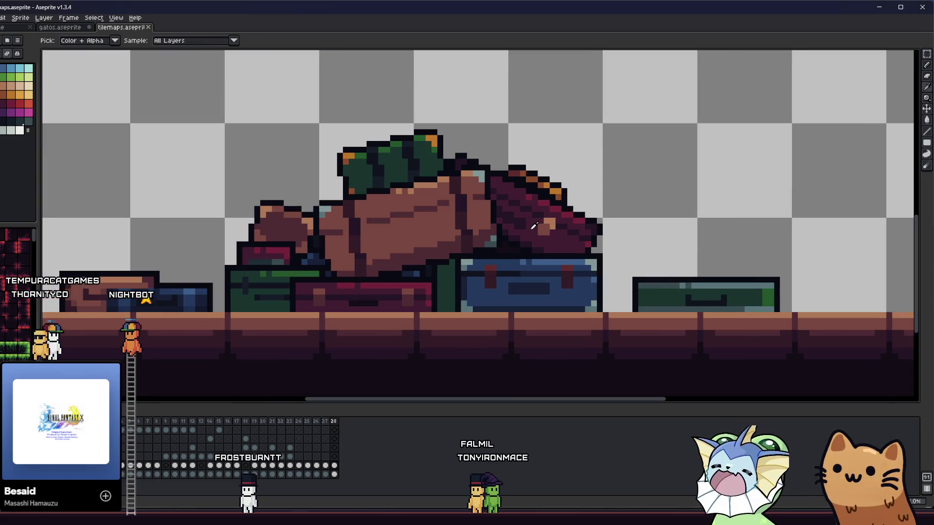
scroll(533, 226, down, 3)
scroll(403, 247, up, 1)
Reselect the whole pile of bags and chests, then clear the selection
key(m)
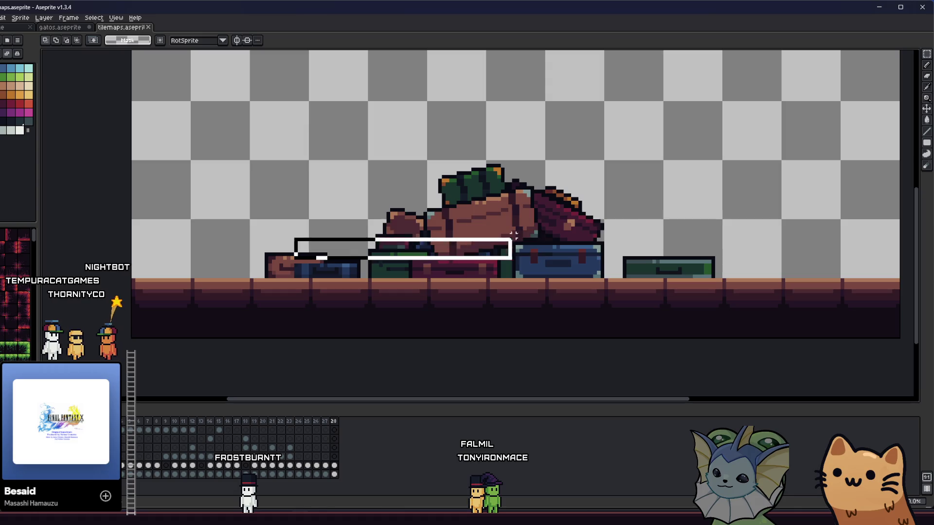
drag(481, 240, 610, 214)
mouse_move(723, 280)
mouse_down()
mouse_move(317, 166)
mouse_move(271, 175)
mouse_move(249, 160)
mouse_up()
right_click(427, 232)
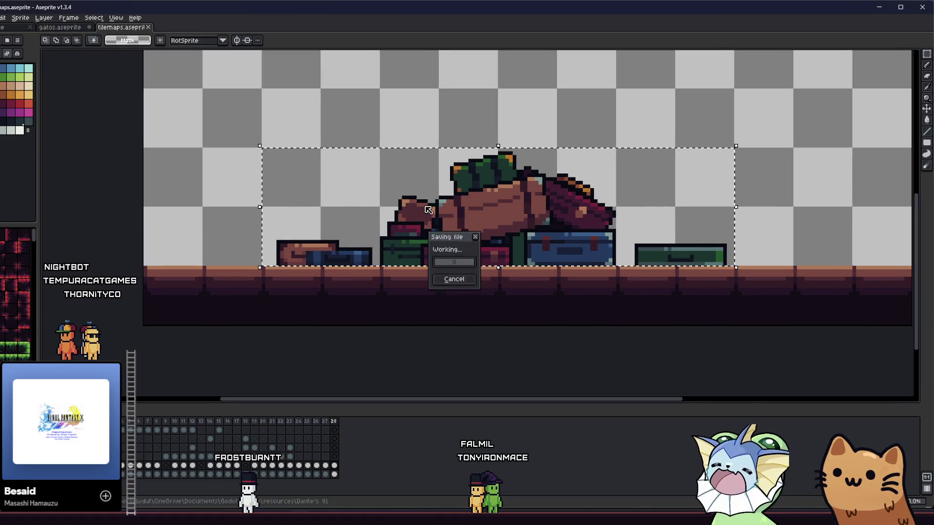
scroll(410, 215, down, 2)
scroll(409, 215, up, 2)
key(ctrl+d)
key(i)
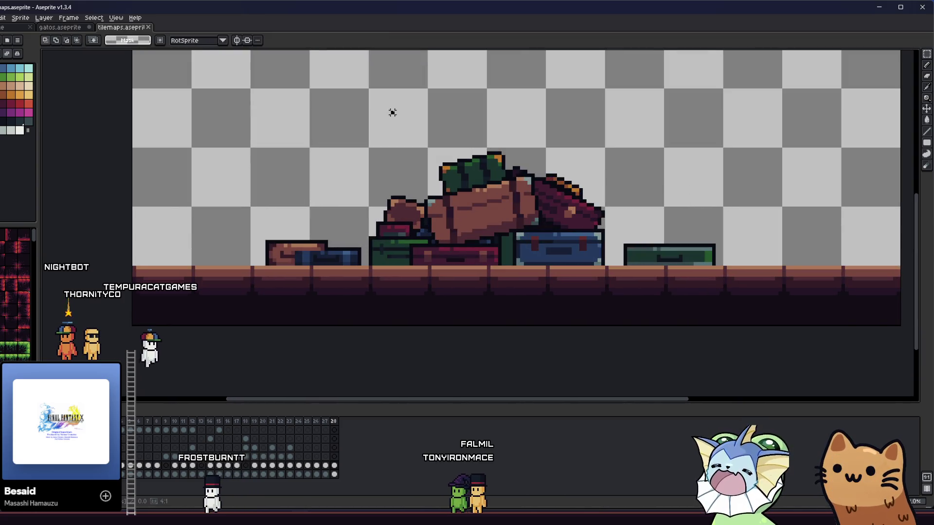
scroll(455, 202, up, 2)
scroll(450, 192, up, 2)
key(b)
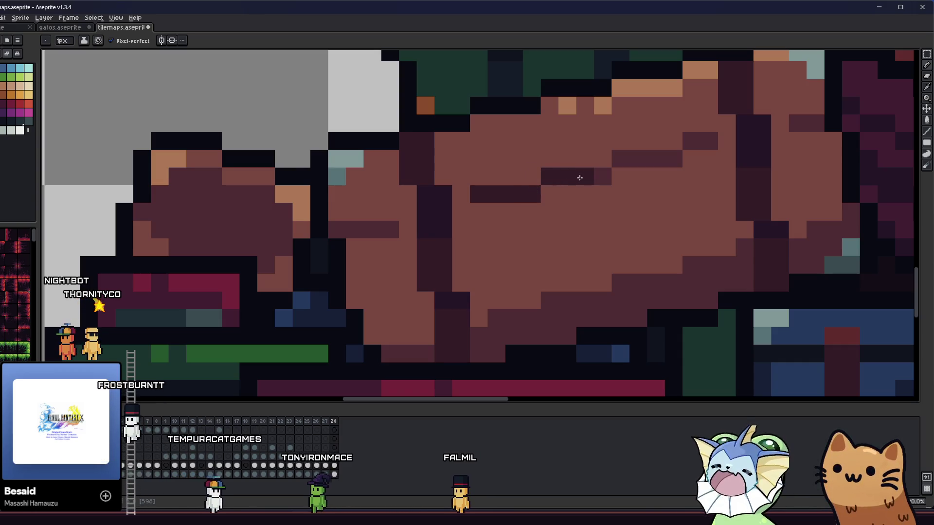
Paint a final pencil stroke on the pile and scroll around to check it
scroll(544, 201, down, 5)
drag(544, 201, 439, 243)
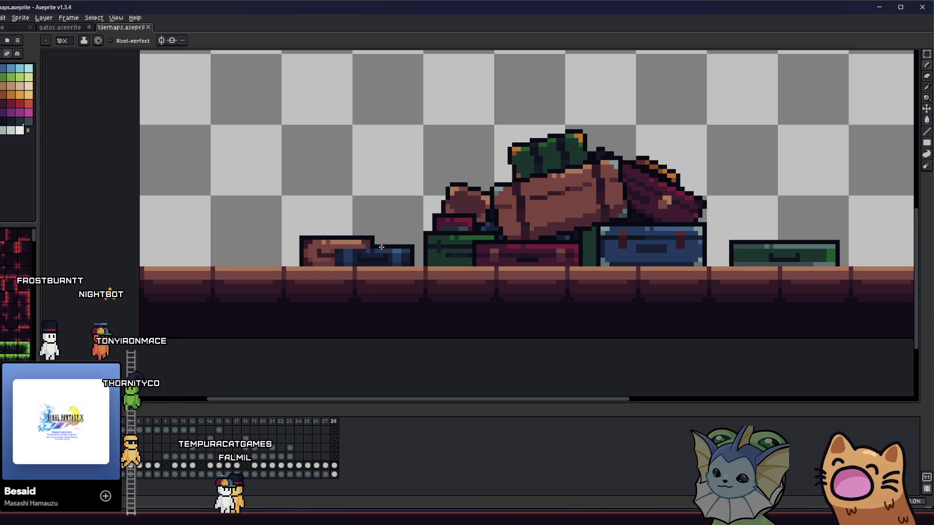
scroll(381, 247, right, 4)
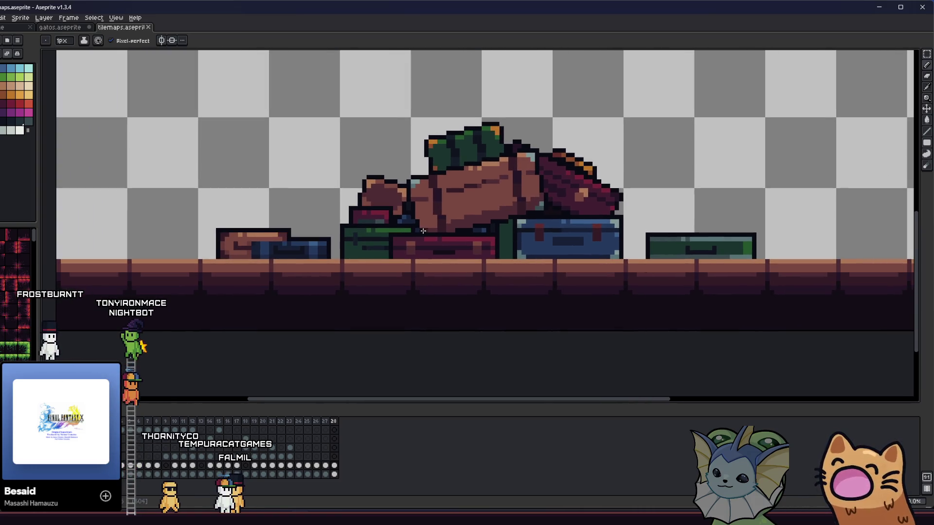
scroll(423, 231, up, 5)
scroll(350, 240, down, 3)
scroll(340, 262, up, 1)
scroll(362, 269, up, 2)
scroll(386, 269, down, 5)
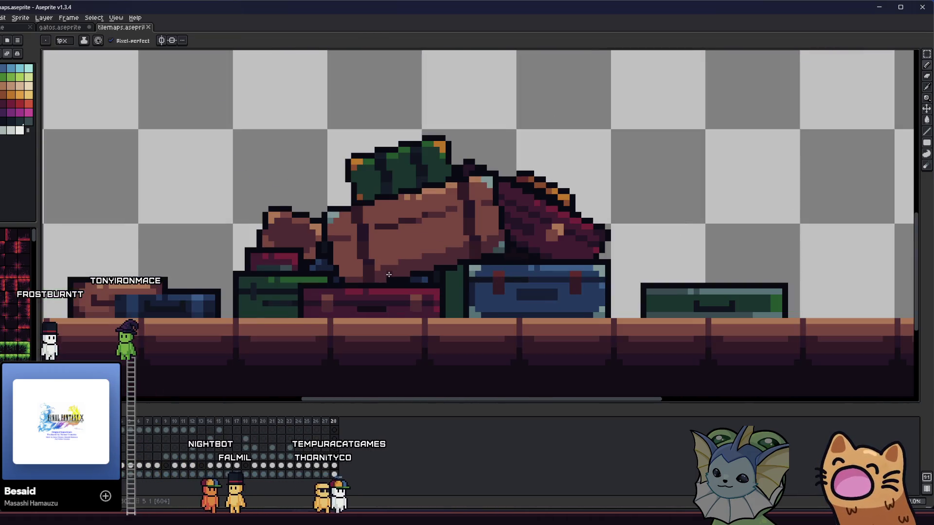
scroll(366, 289, up, 3)
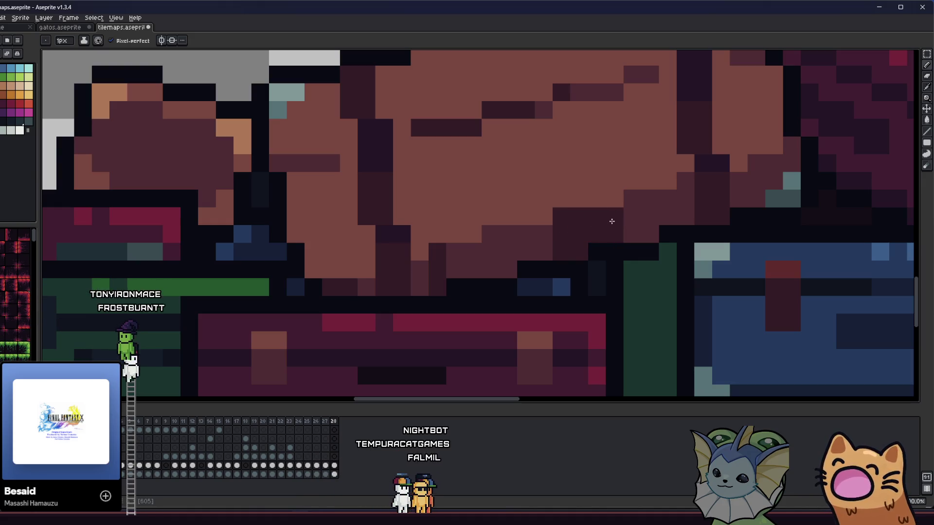
scroll(626, 233, down, 3)
scroll(583, 243, up, 1)
scroll(559, 253, down, 1)
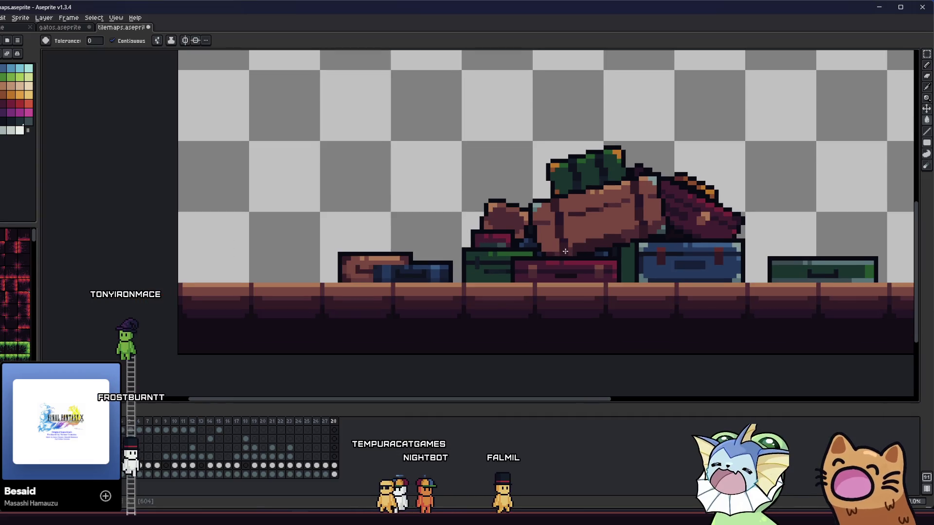
scroll(515, 263, right, 2)
scroll(514, 263, down, 1)
scroll(545, 251, up, 4)
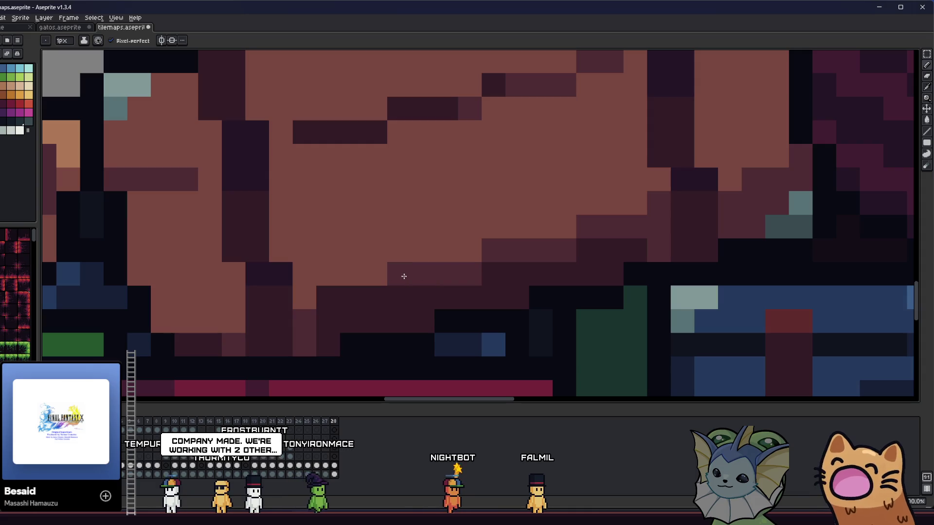
scroll(336, 301, down, 4)
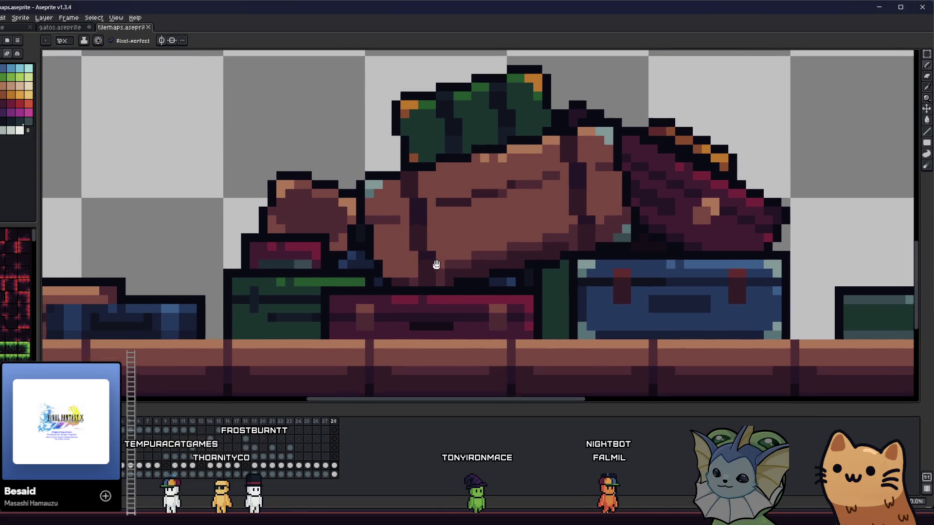
scroll(436, 265, left, 3)
scroll(414, 269, down, 4)
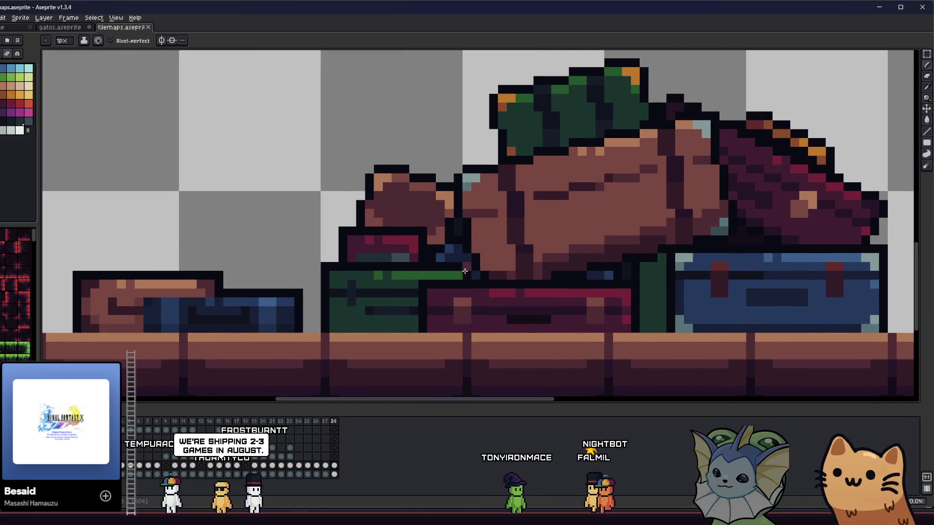
scroll(472, 268, down, 1)
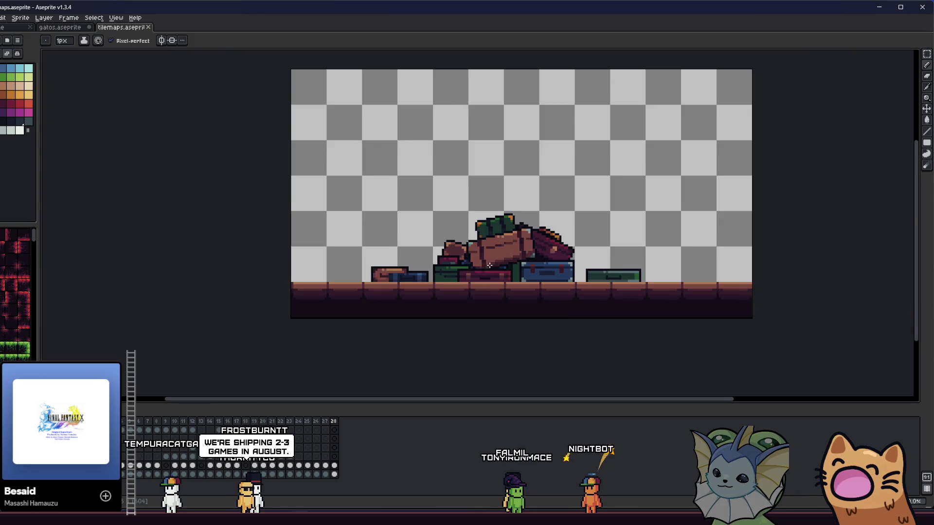
scroll(492, 261, up, 5)
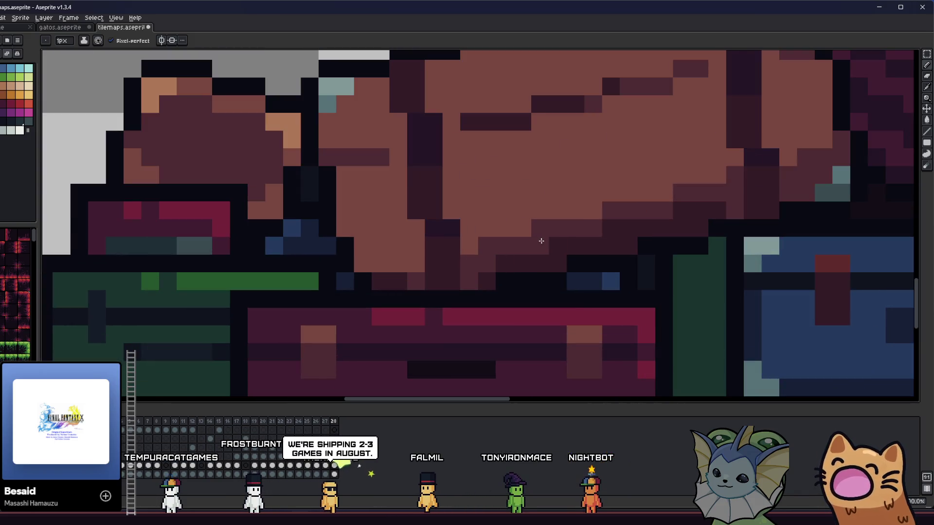
scroll(678, 208, down, 5)
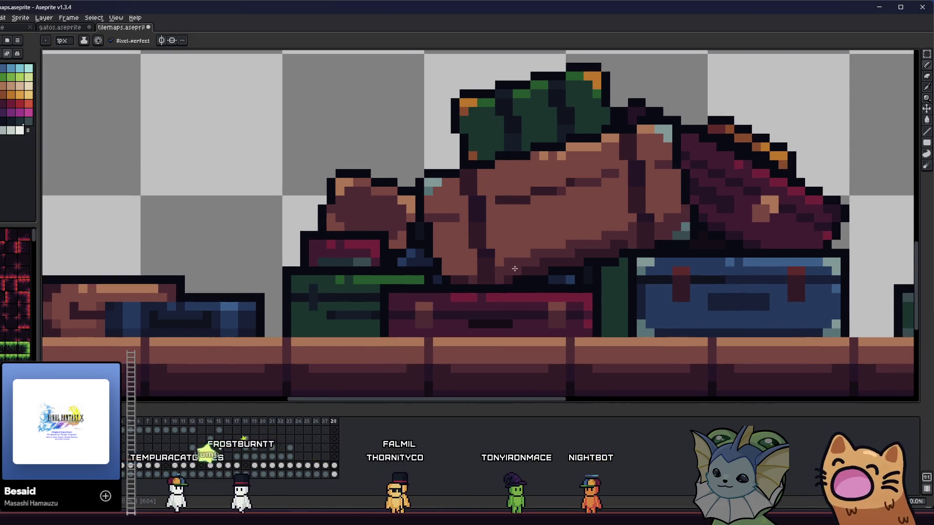
scroll(455, 280, right, 1)
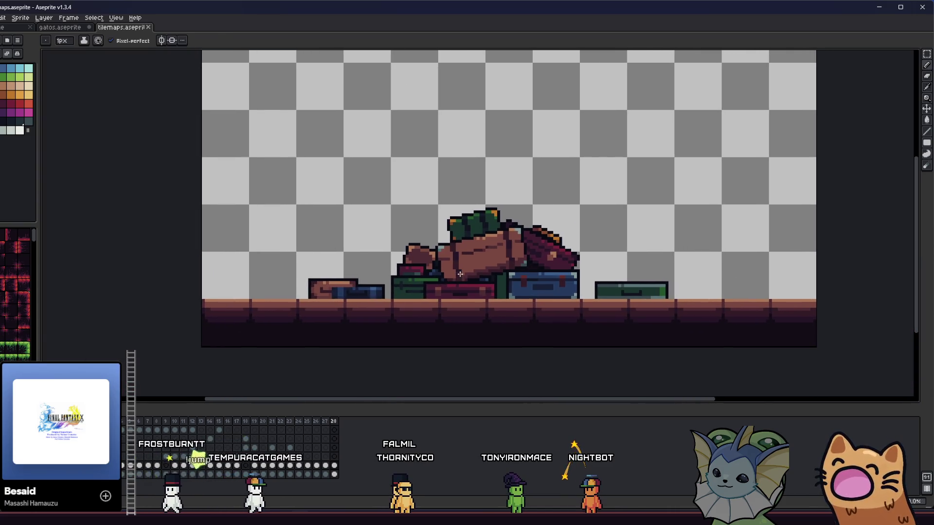
scroll(457, 282, down, 1)
Zoom and pan out to view the whole finished pile on the plank floor
key(i)
scroll(476, 271, up, 5)
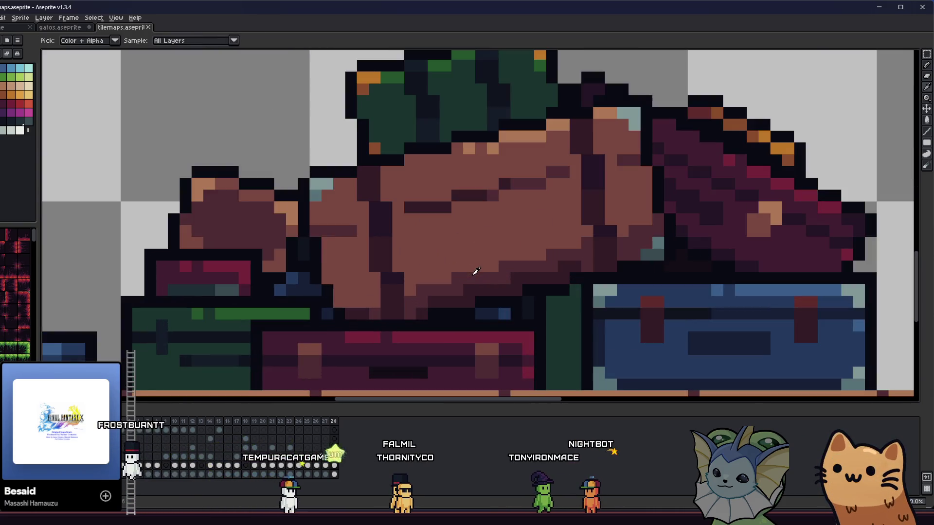
scroll(479, 272, up, 1)
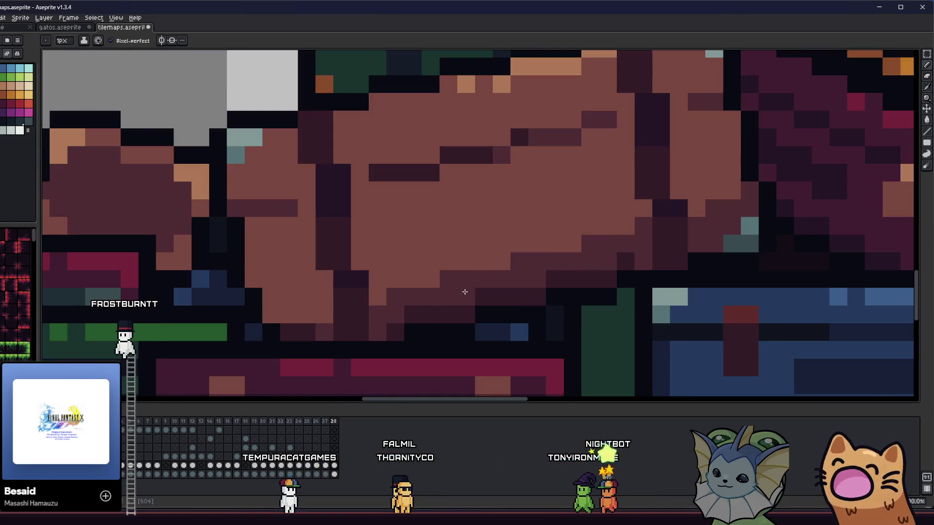
scroll(464, 292, down, 5)
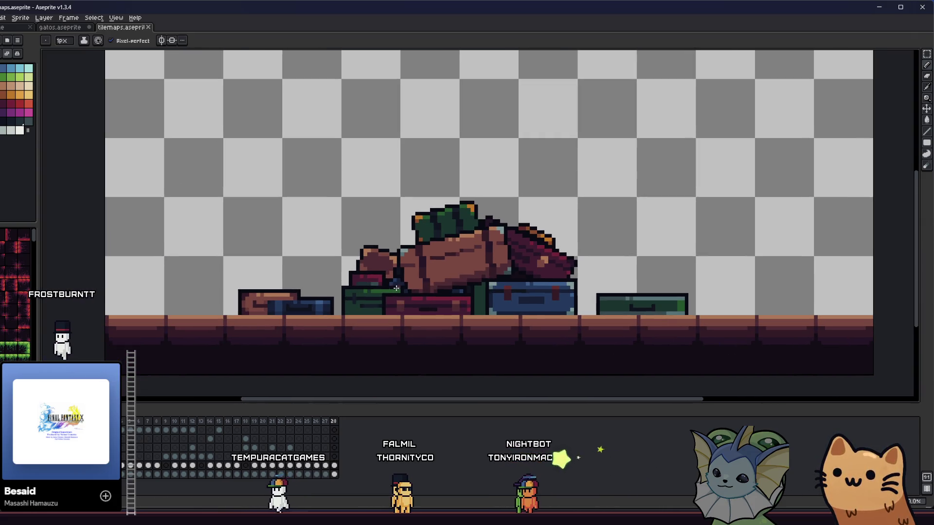
scroll(407, 291, up, 4)
scroll(419, 291, down, 1)
scroll(430, 291, up, 1)
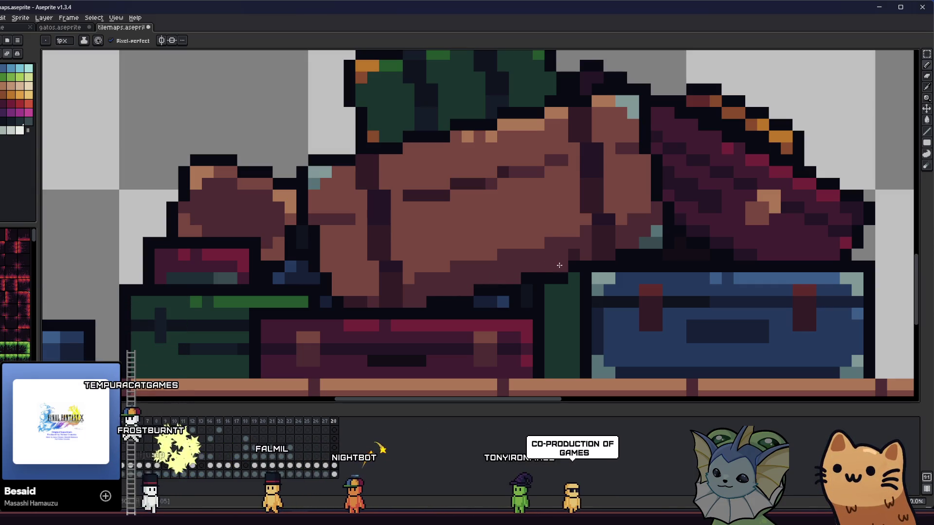
scroll(556, 265, down, 3)
drag(429, 276, 420, 274)
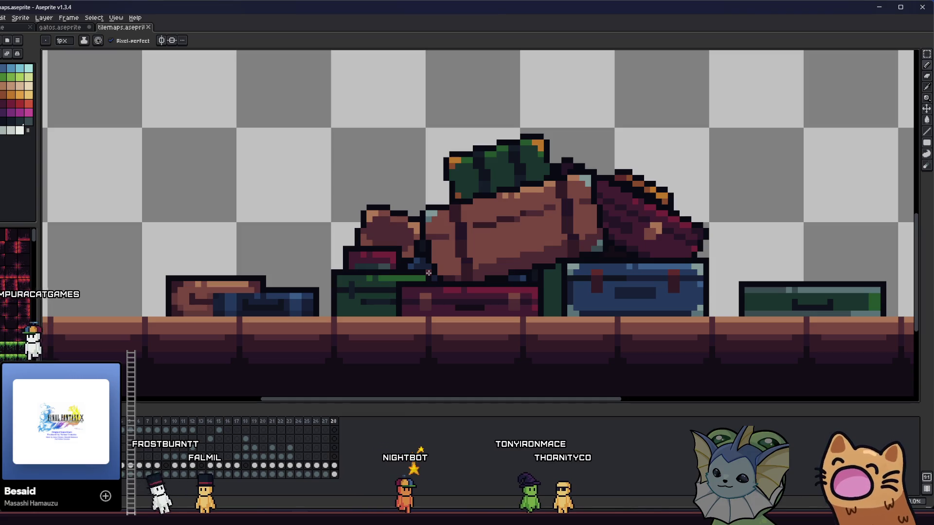
drag(429, 273, 384, 259)
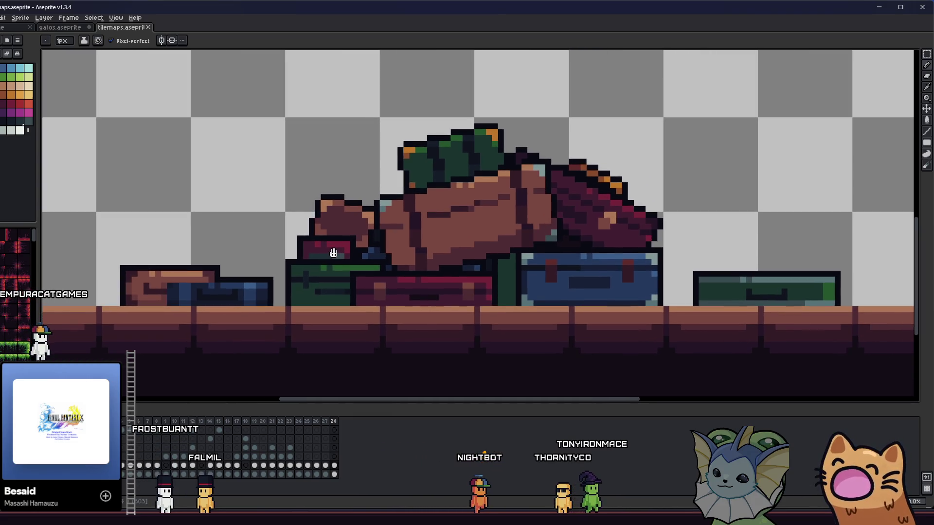
scroll(330, 255, down, 1)
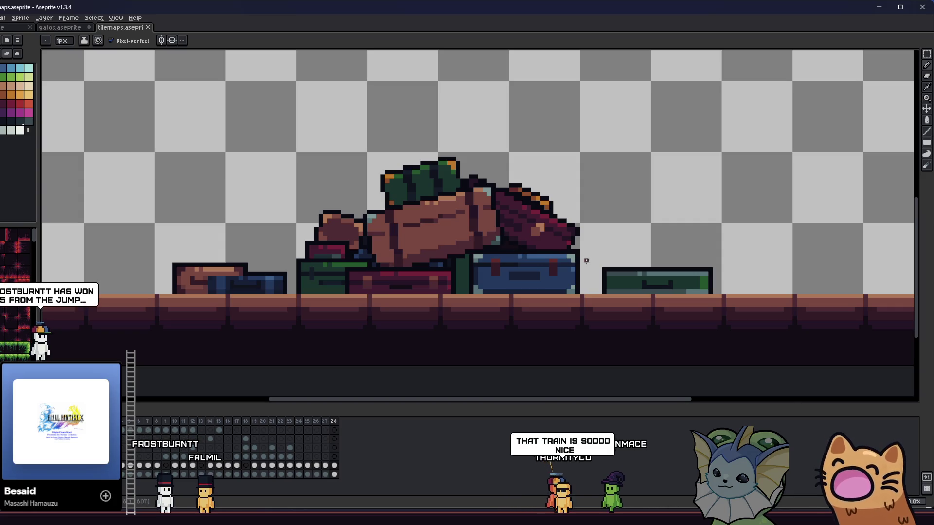
Select the green chest and move it one pixel left toward the blue chest
drag(723, 290, 725, 293)
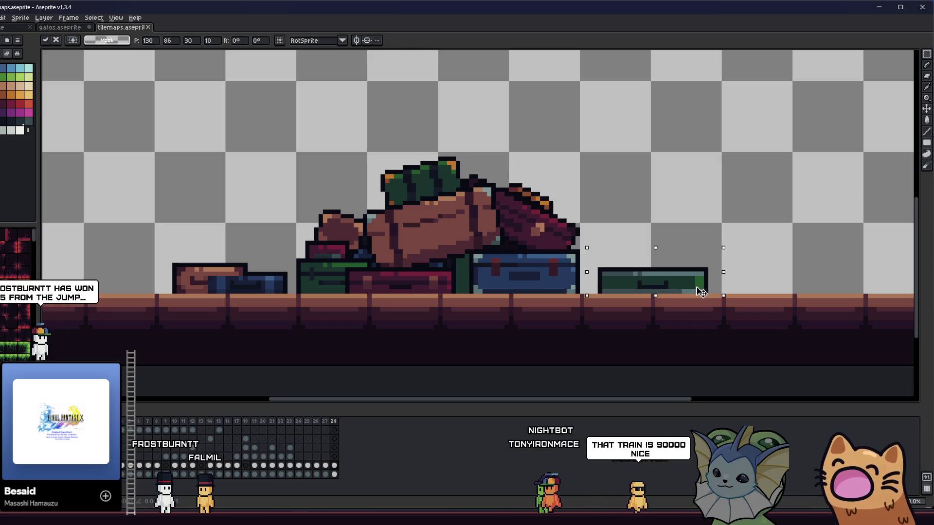
key(ctrl+d)
scroll(559, 258, left, 4)
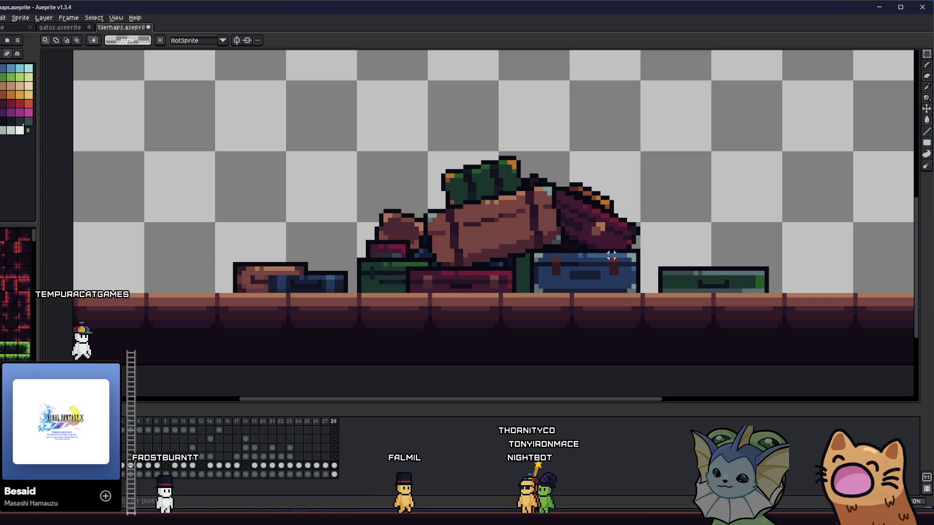
drag(761, 272, 785, 294)
click(725, 283)
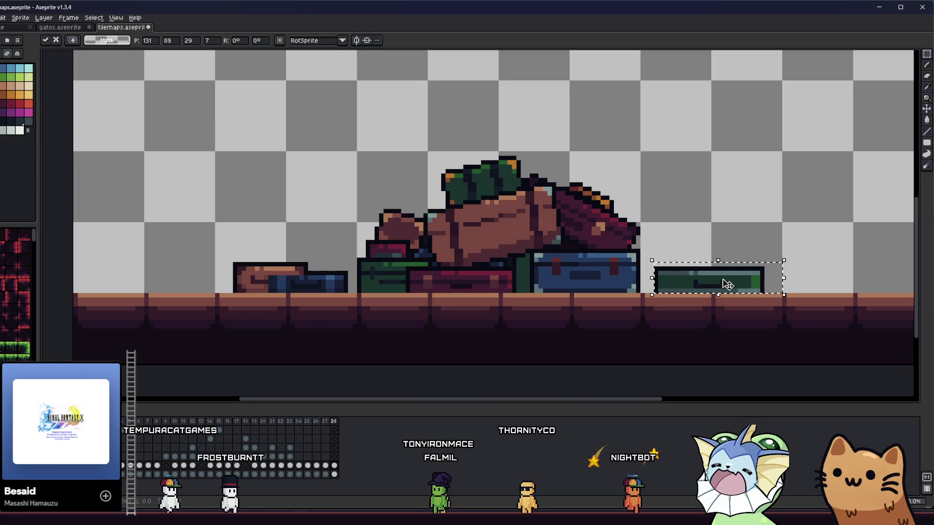
key(ctrl+d)
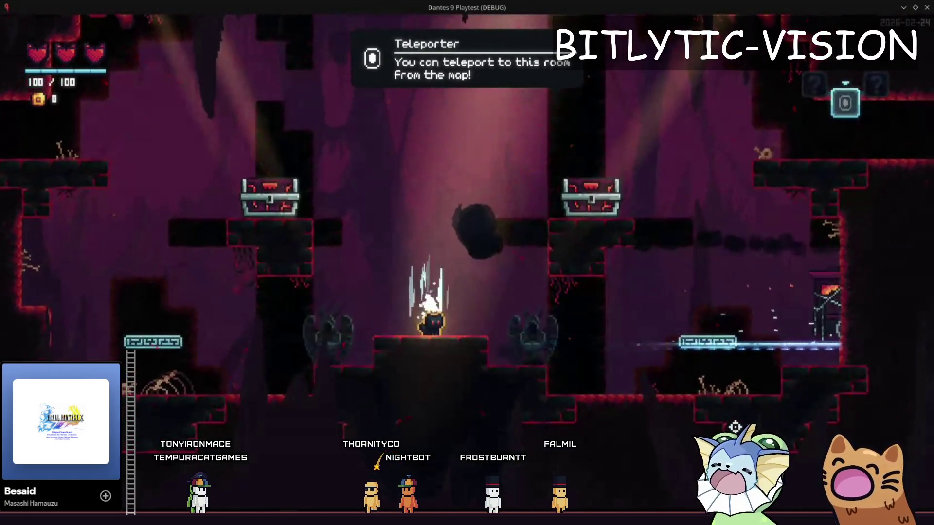
Leave the playtest and scrub the train's leave animation to its 0.7 s scale key
key(alt+Tab)
mouse_move(445, 306)
mouse_down()
mouse_move(380, 302)
mouse_move(486, 306)
mouse_move(302, 305)
mouse_move(395, 307)
mouse_move(346, 306)
mouse_up()
click(365, 382)
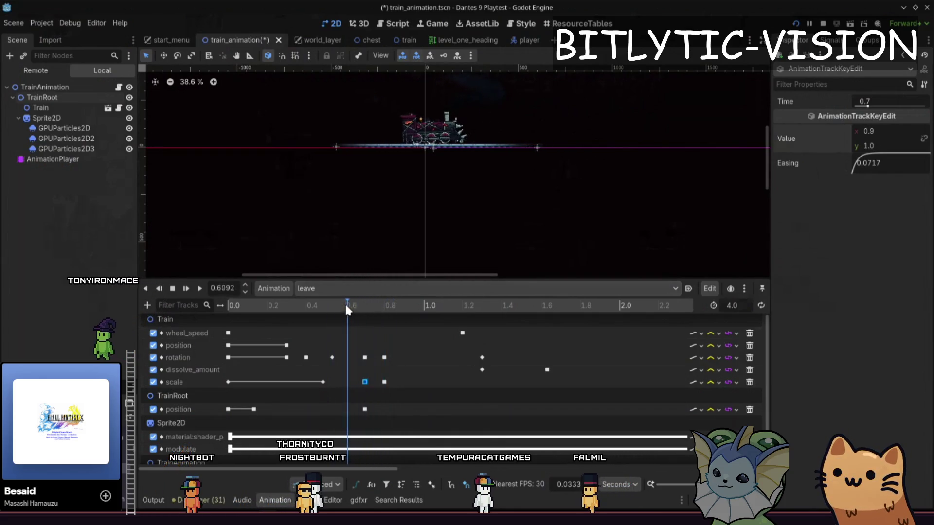
Return to Aseprite and the luggage pile artwork
key(alt+Tab)
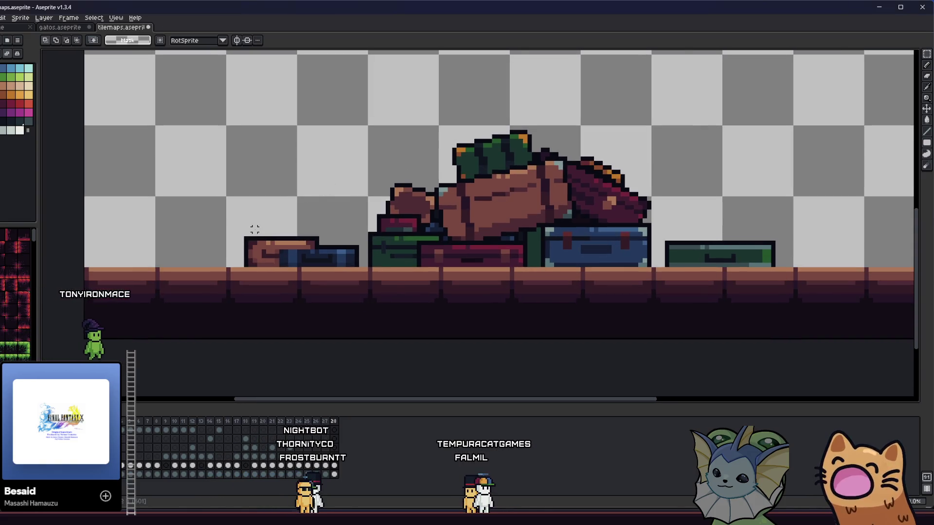
Select the green chest at the right end of the pile and shift it slightly right
scroll(236, 233, up, 1)
drag(225, 229, 392, 278)
mouse_move(647, 200)
mouse_down()
mouse_move(734, 237)
mouse_move(793, 238)
mouse_up()
mouse_move(635, 197)
mouse_down()
mouse_move(823, 246)
mouse_move(827, 255)
mouse_up()
drag(745, 237, 762, 237)
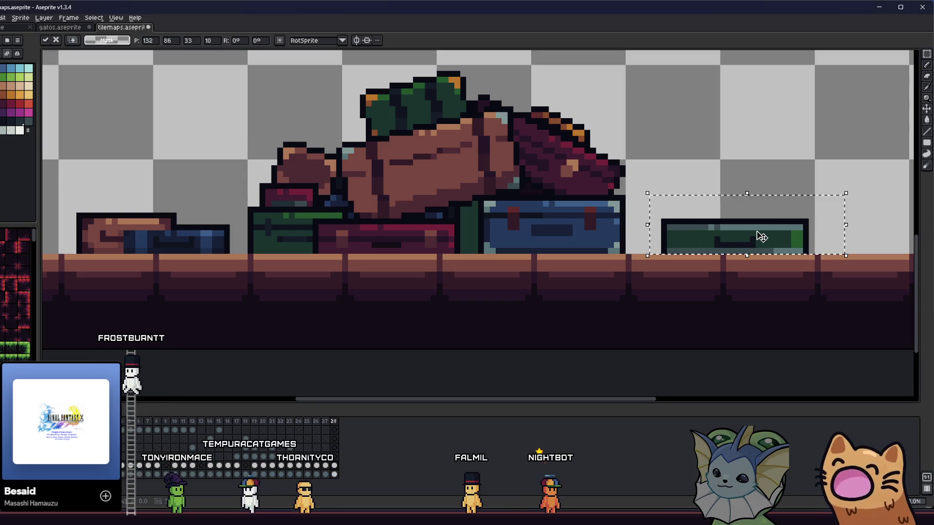
key(Return)
Draw a tile-snapped selection enclosing the whole luggage pile
scroll(538, 234, down, 5)
scroll(454, 233, up, 4)
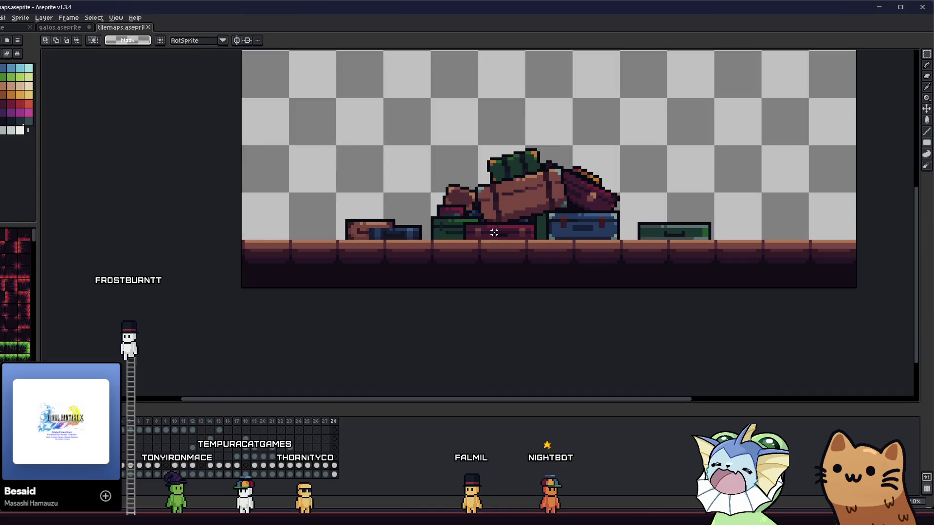
drag(380, 227, 677, 179)
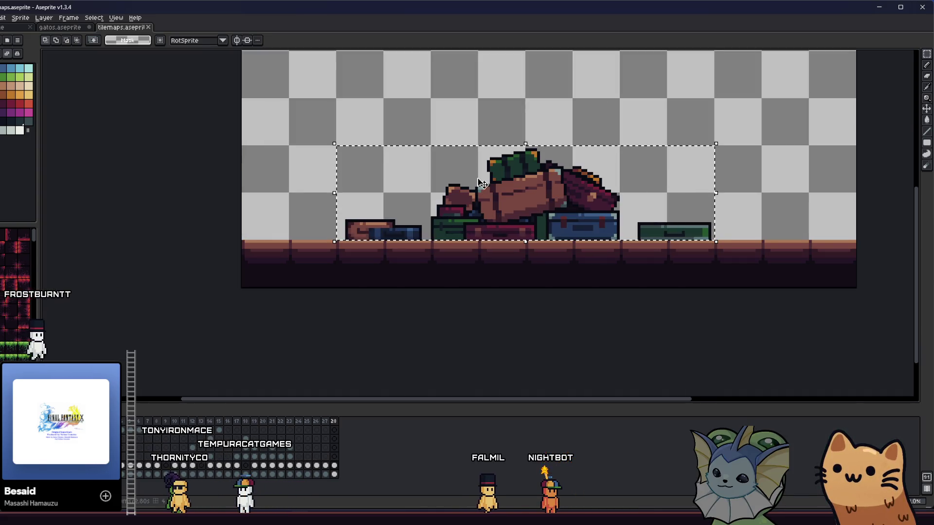
drag(454, 176, 446, 180)
scroll(446, 179, up, 2)
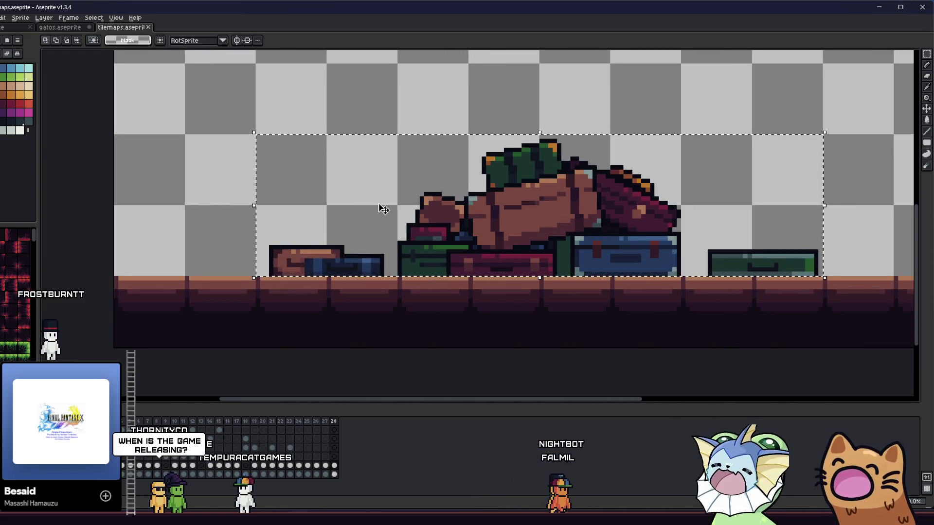
scroll(342, 211, down, 1)
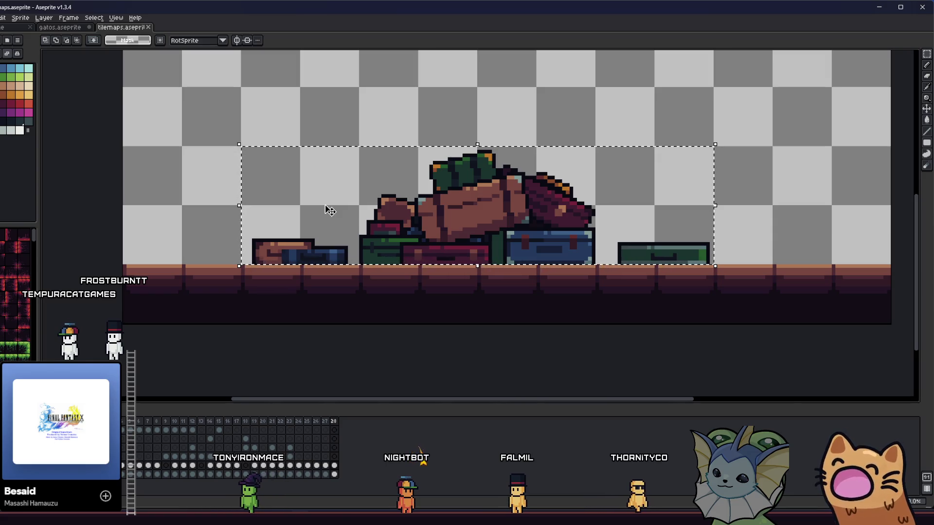
Export the selected pile area over suitcase_pile.png, confirming the overwrite, then return to Godot
scroll(178, 203, right, 2)
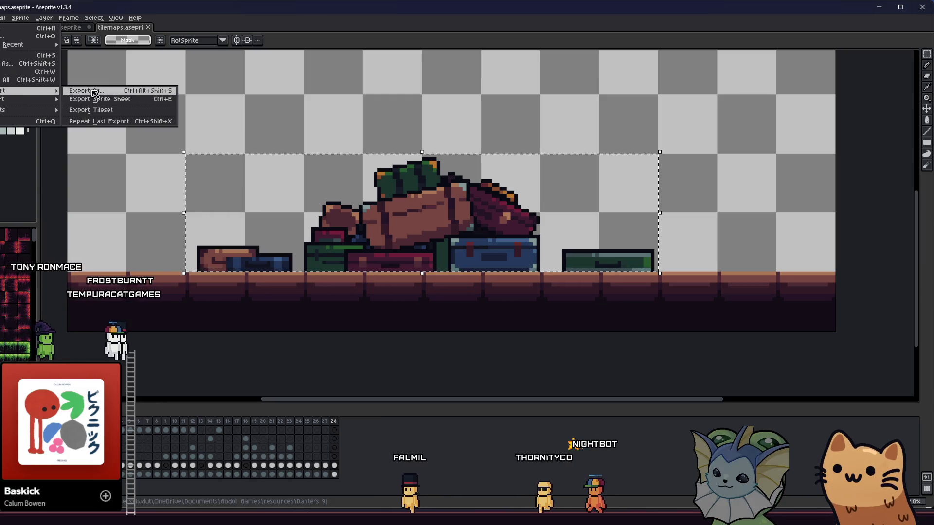
click(104, 91)
click(325, 284)
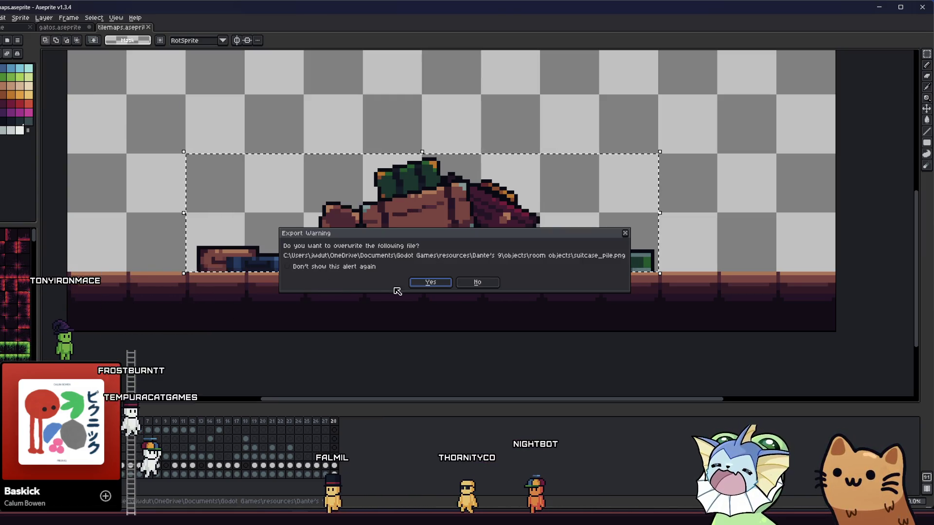
click(431, 283)
key(alt+Tab)
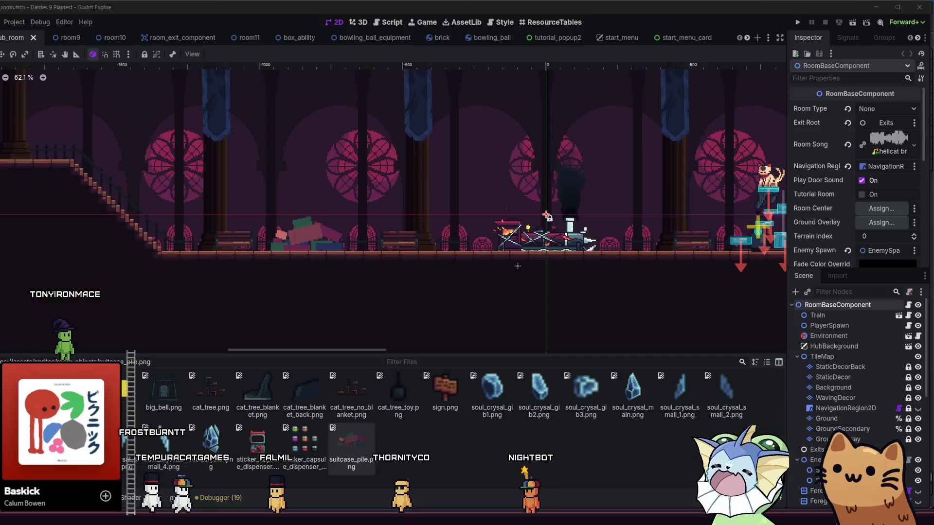
Get Godot to reimport the updated suitcase_pile.png, then run the project
key(alt+Tab)
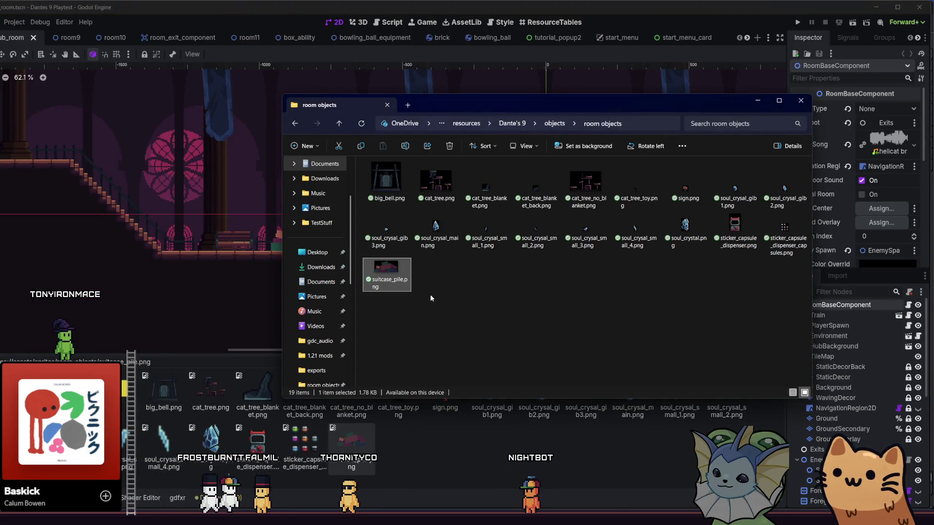
click(430, 294)
click(401, 278)
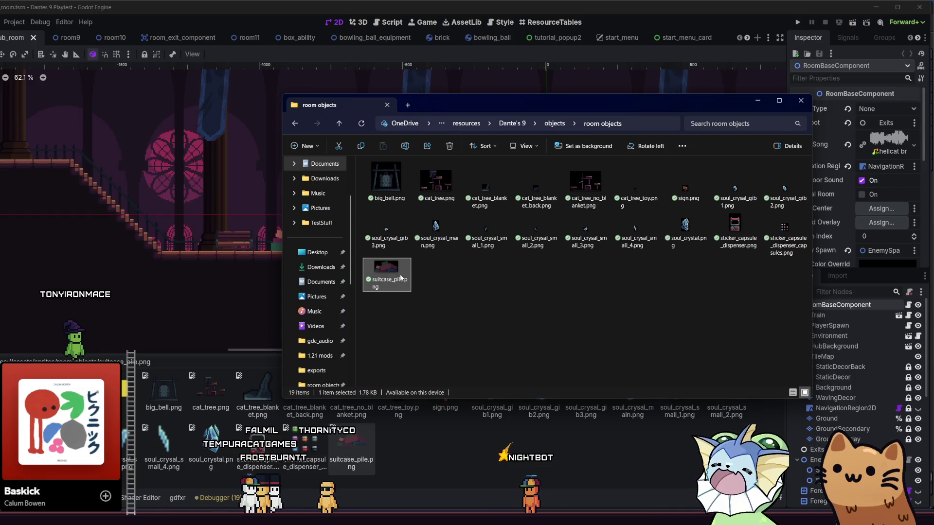
mouse_move(403, 299)
mouse_down()
mouse_move(384, 341)
mouse_move(390, 506)
mouse_up()
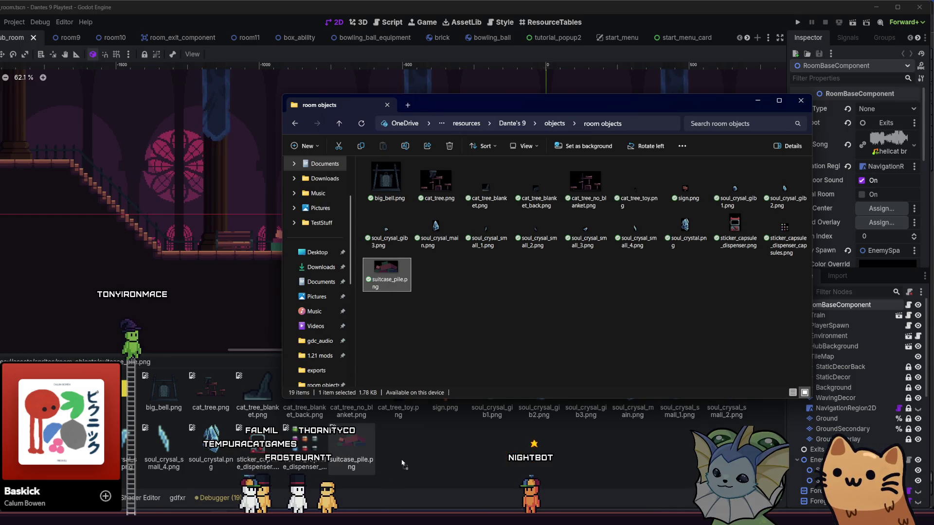
click(402, 462)
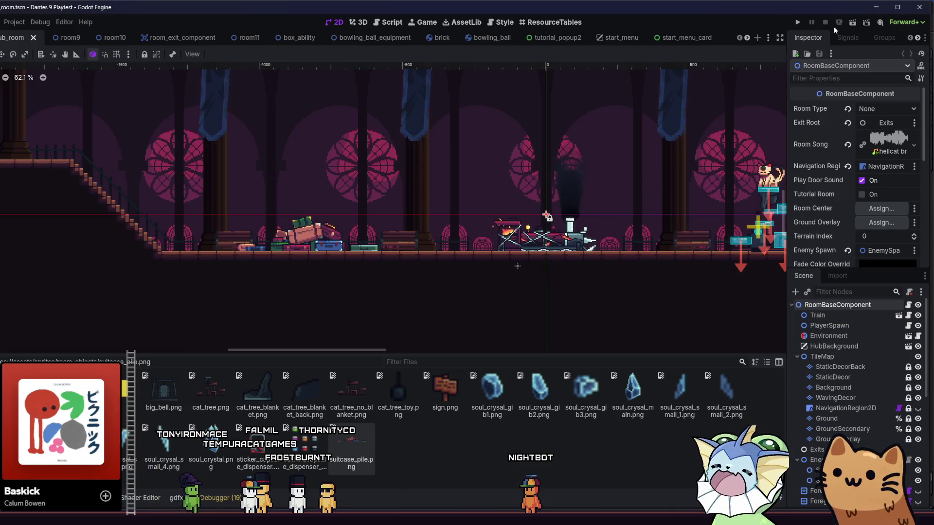
click(795, 22)
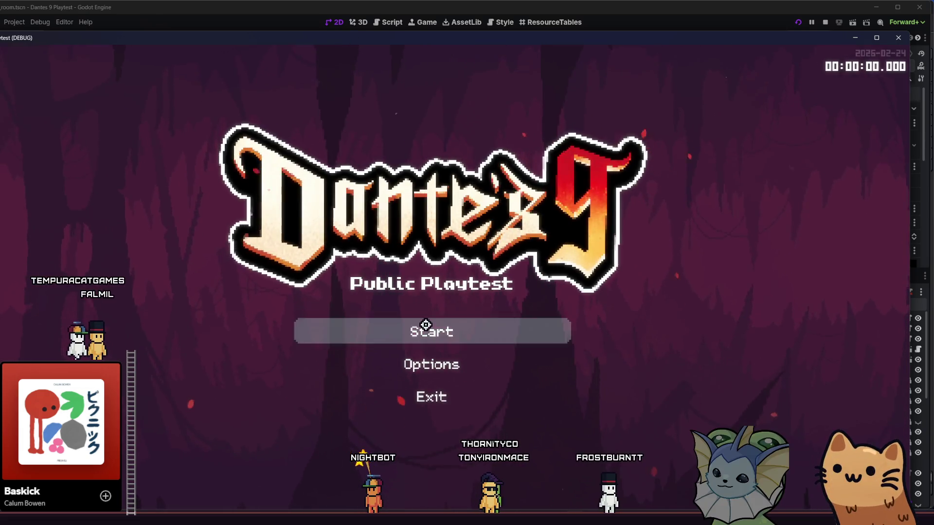
Start the game from the title menu and maximize the game window
click(423, 324)
drag(325, 43, 347, 88)
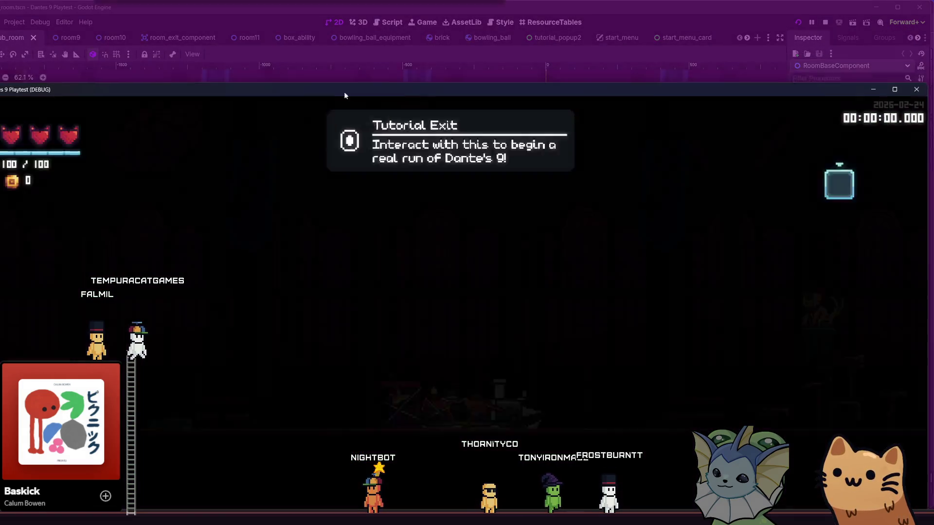
double_click(343, 91)
Walk the cat around the room, up and down the staircase, then right past the train
key(a)
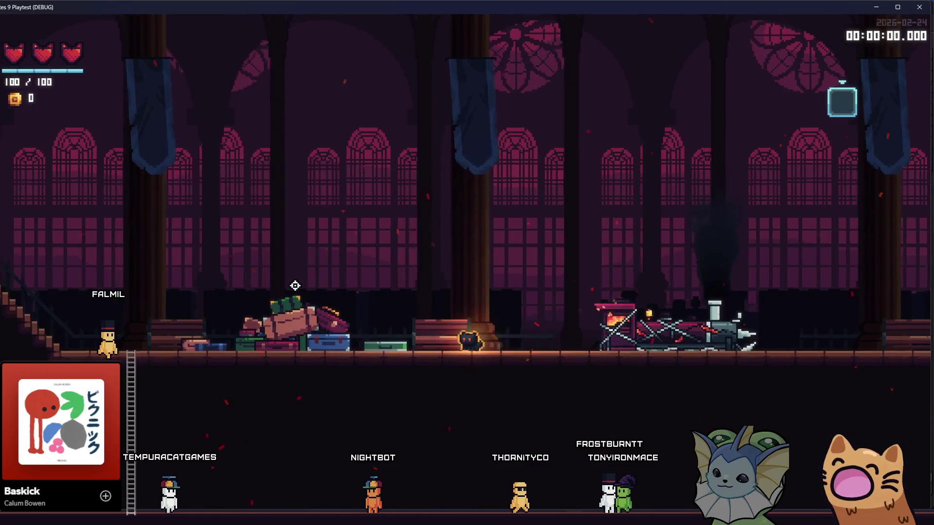
key(d)
key(s)
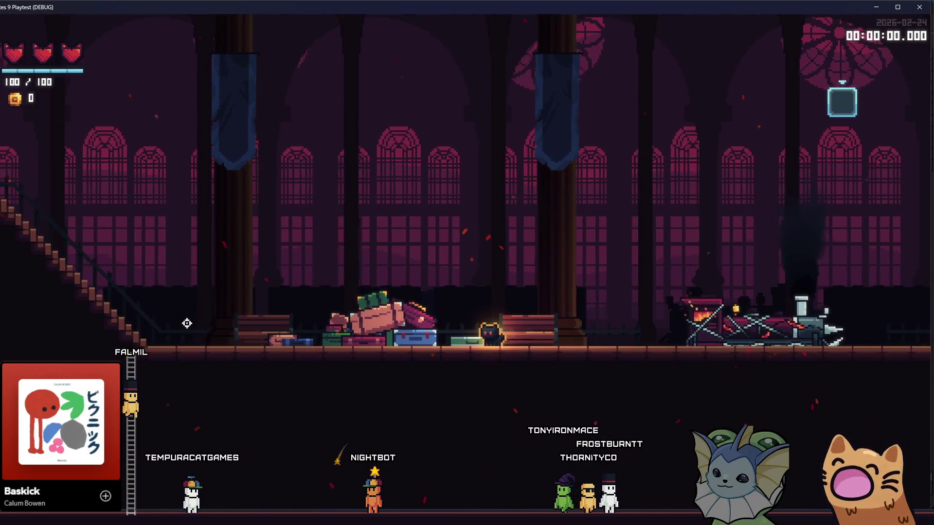
key(s)
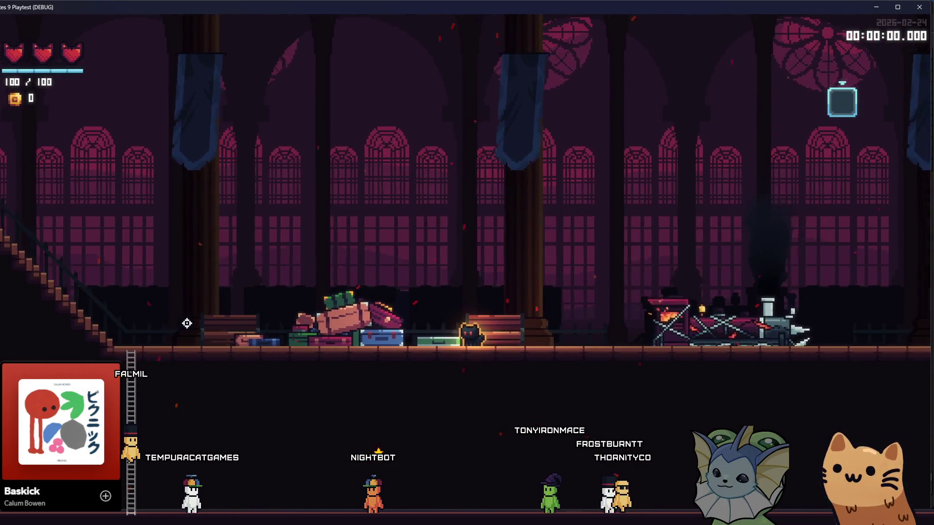
key(d)
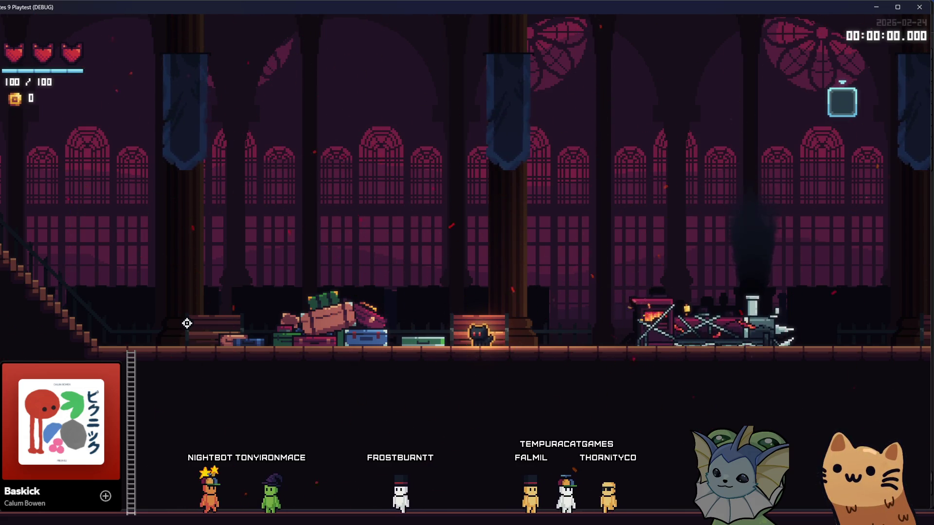
key(d)
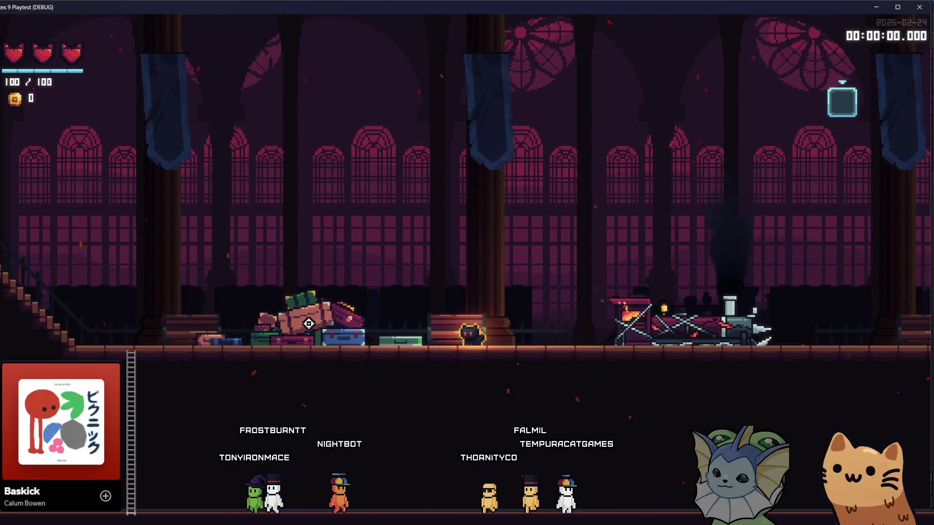
key(a)
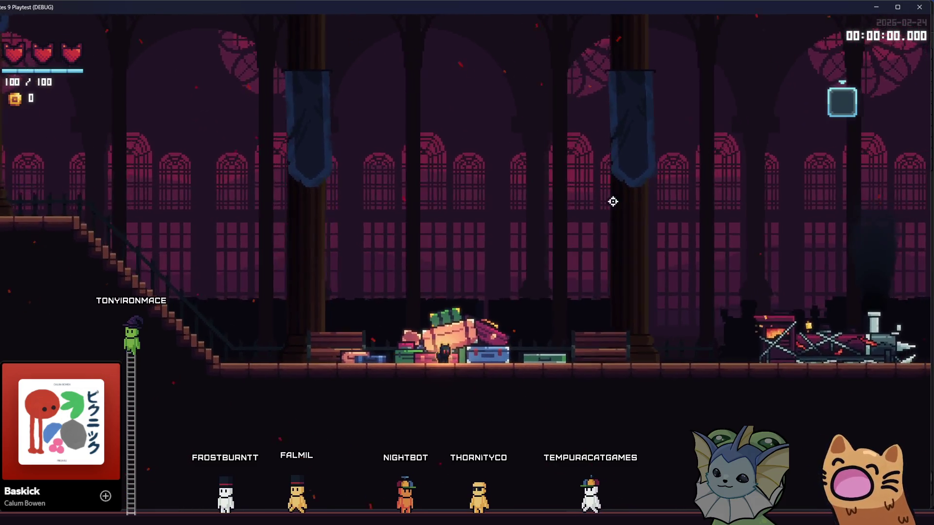
key(d)
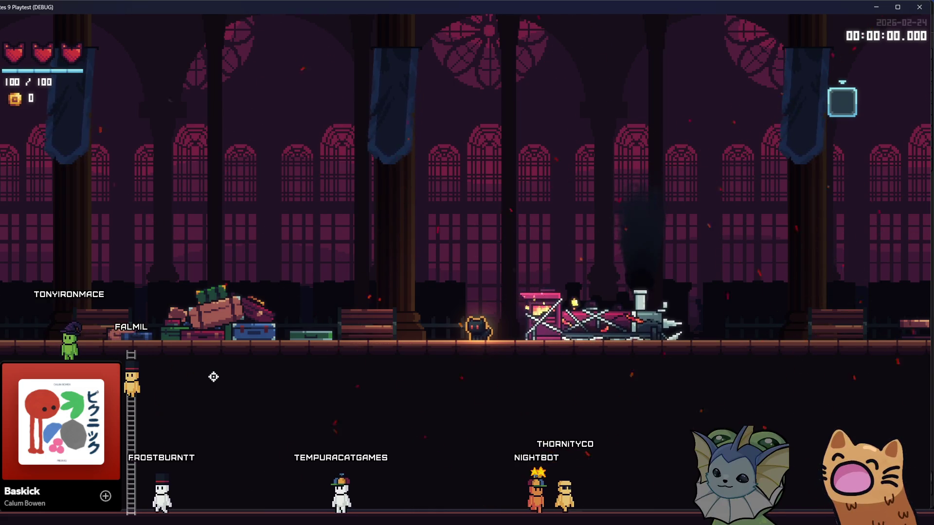
key(a)
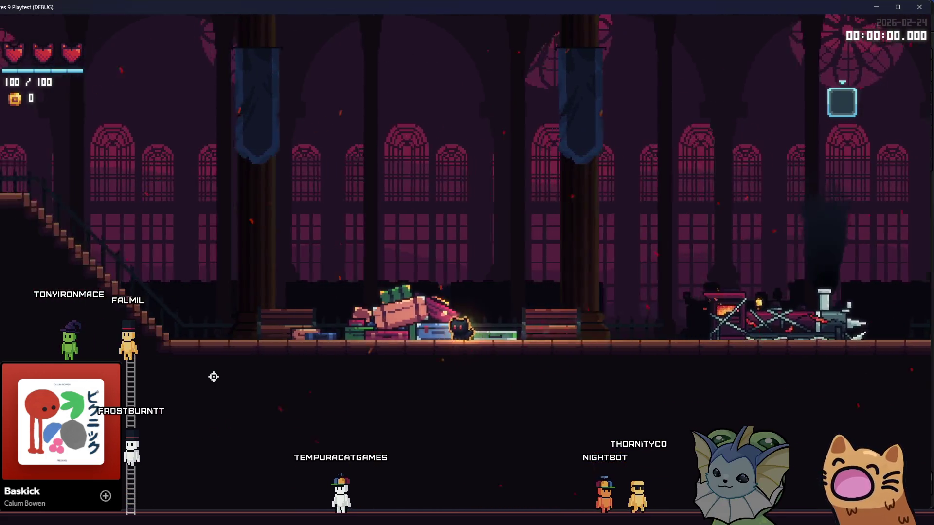
key(a)
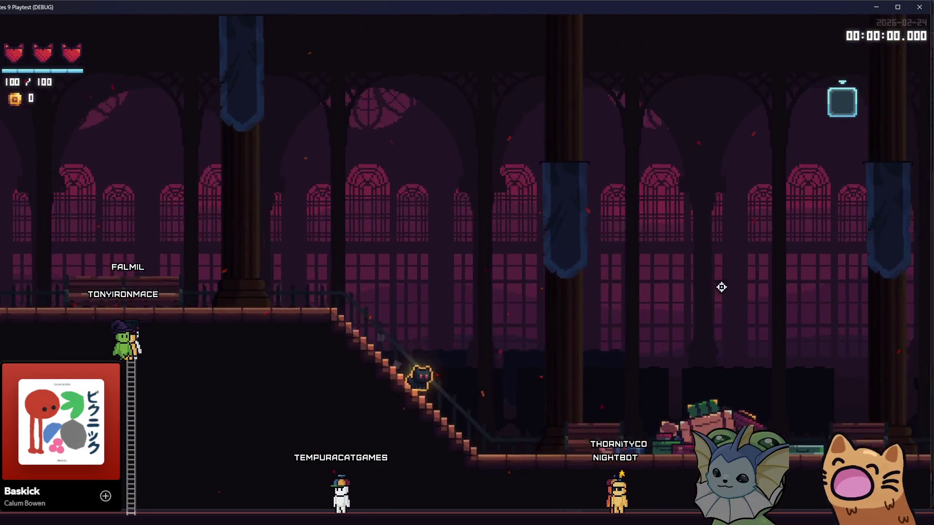
key(d)
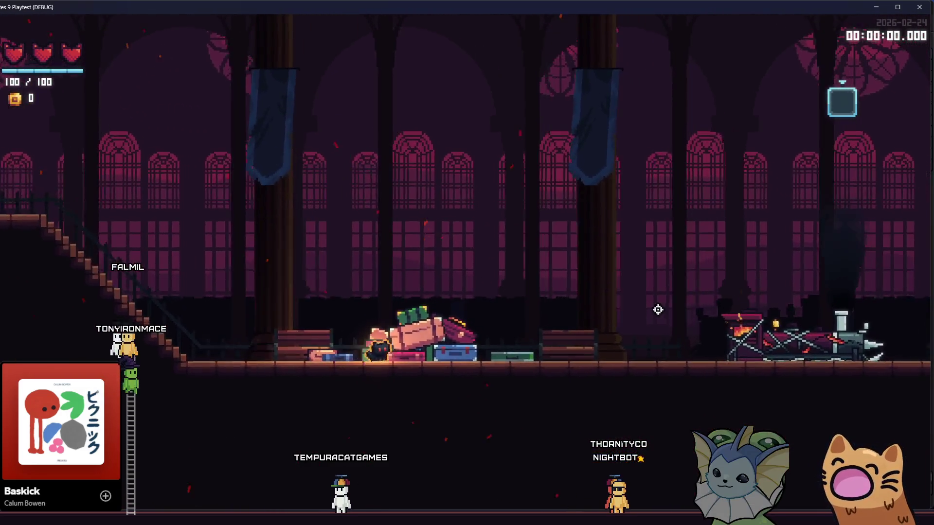
key(d)
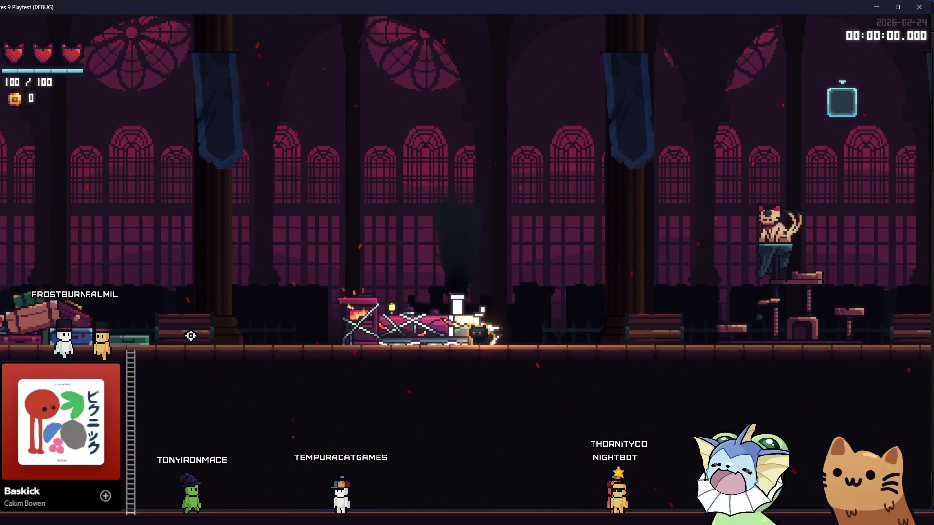
Walk the cat left to the suitcase pile, jump onto the bench, and drop back down
key(a)
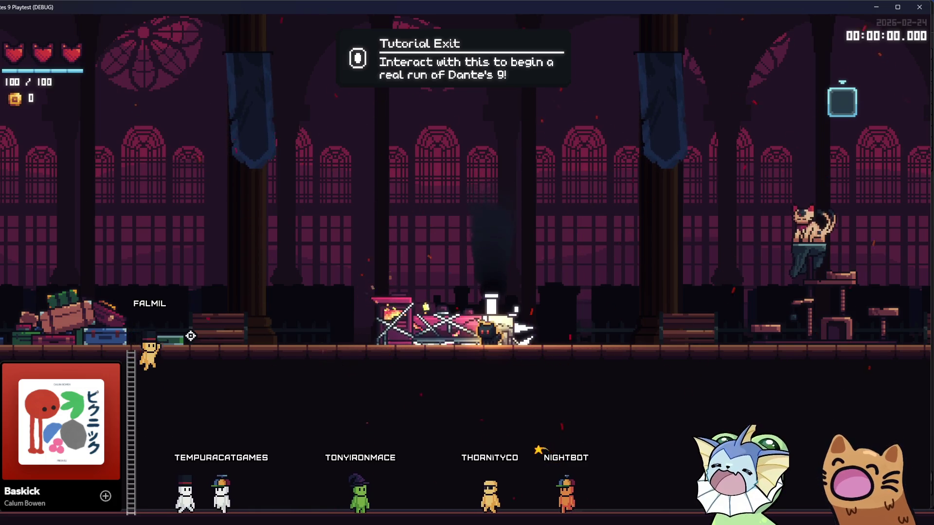
key(a)
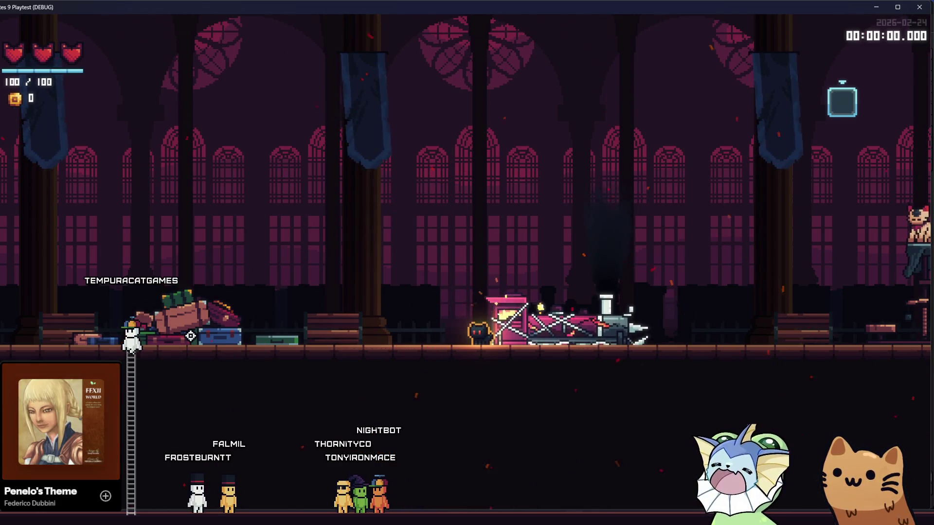
key(a)
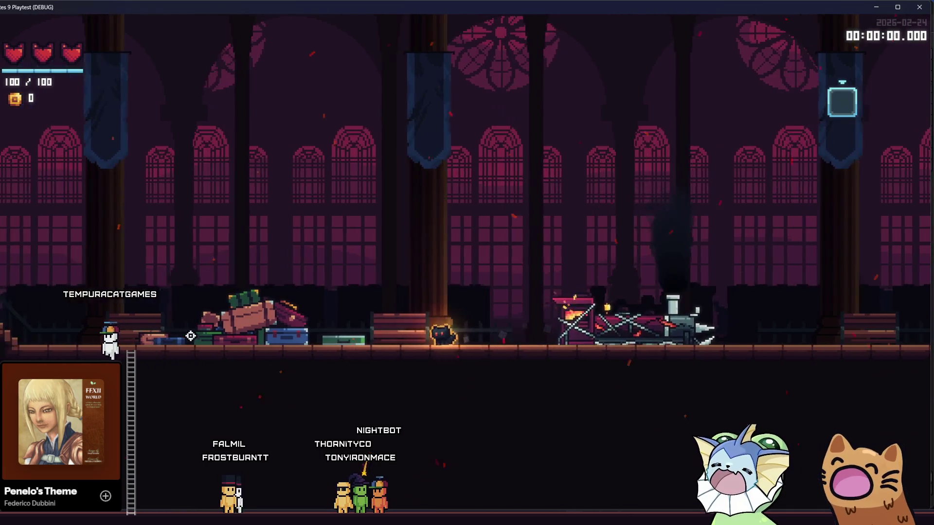
key(space)
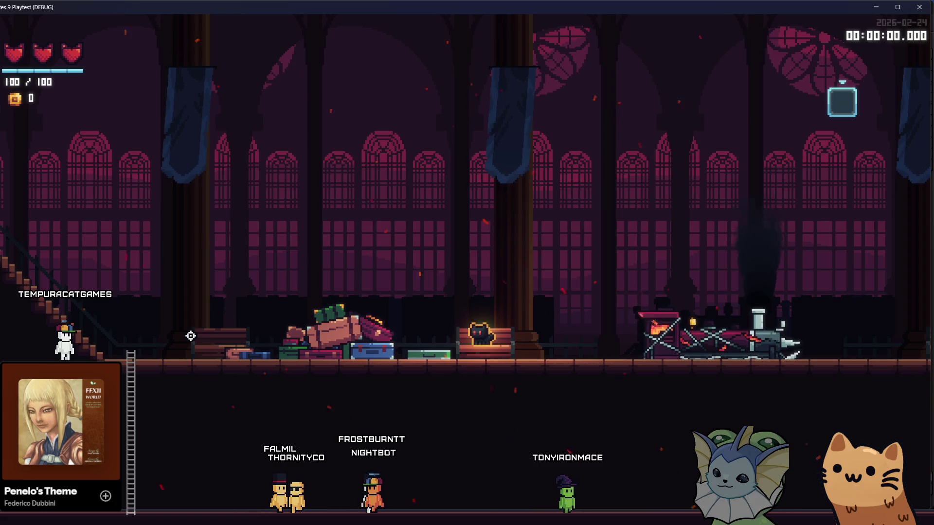
key(s)
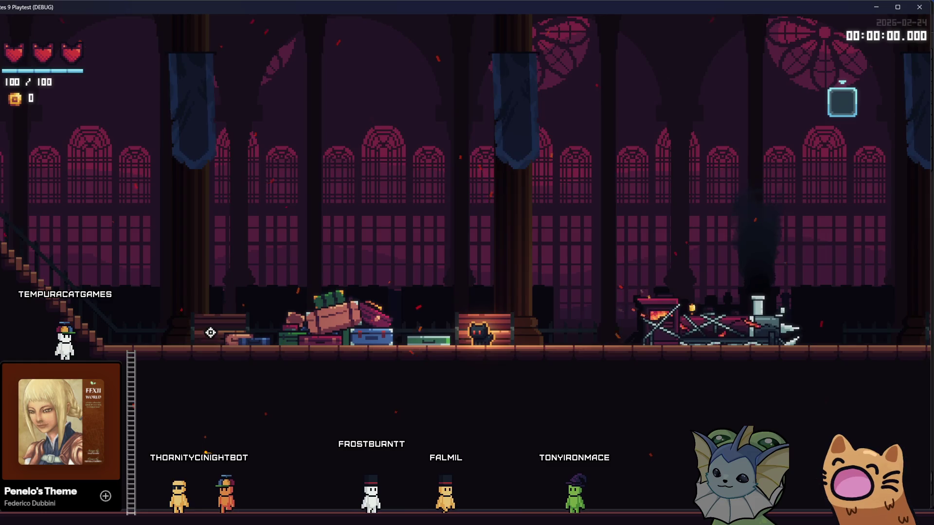
key(a)
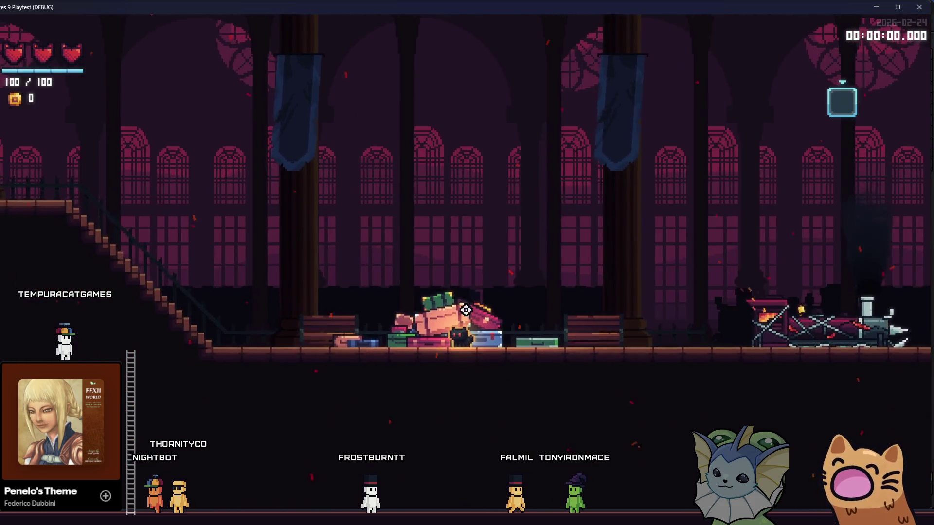
Run the cat right past the train, jump onto the cat tree, and close the playtest
key(d)
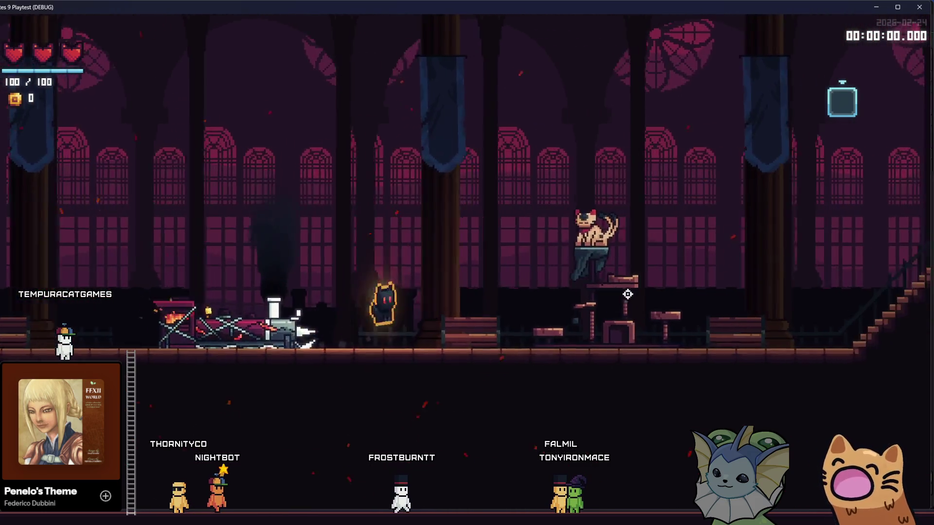
key(d)
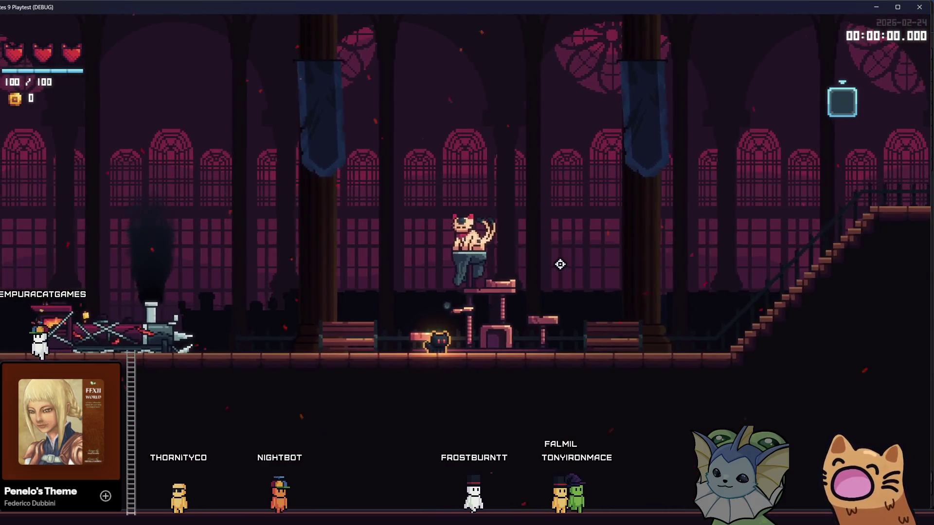
key(d)
key(space)
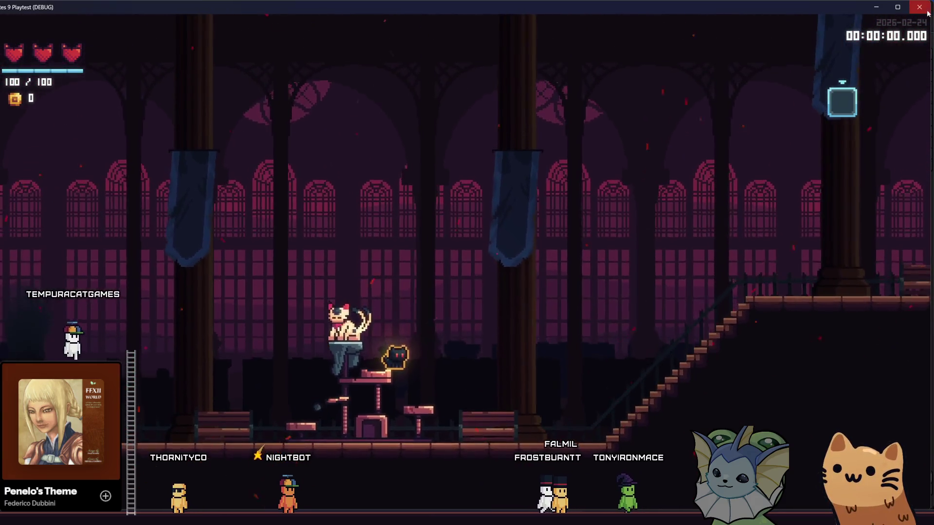
click(927, 11)
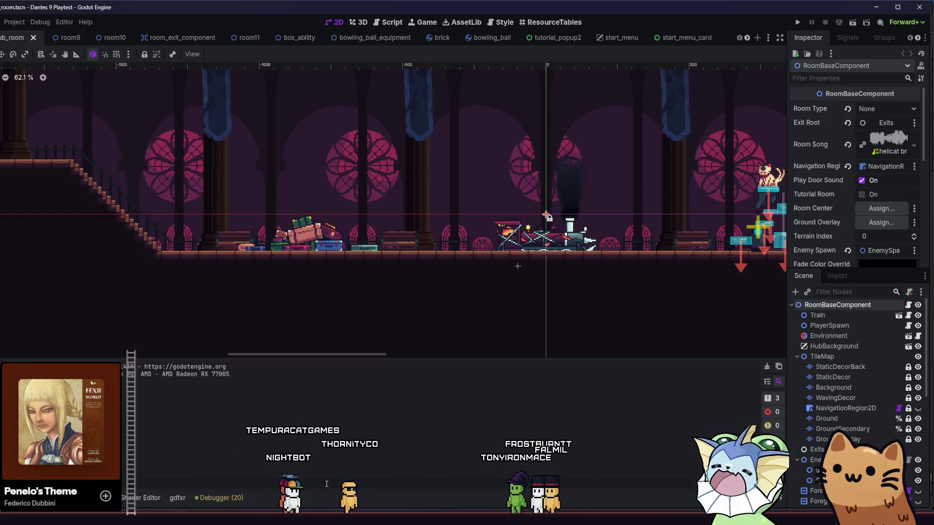
Bring the Aseprite window with tilemaps.aseprite back to the front from the taskbar
mouse_move(299, 518)
click(299, 467)
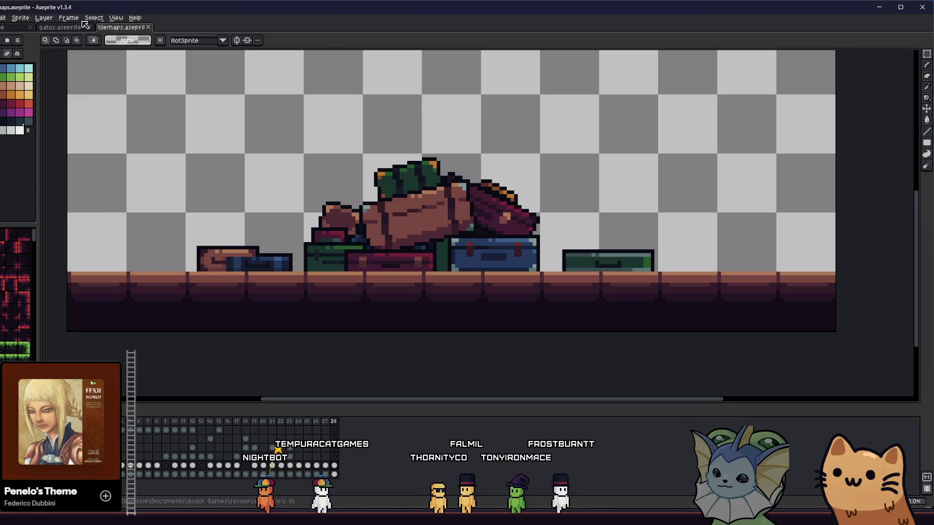
Switch to gatos.aseprite and zoom around its sprite sheet, then go to Obsidian
click(60, 27)
scroll(122, 193, down, 3)
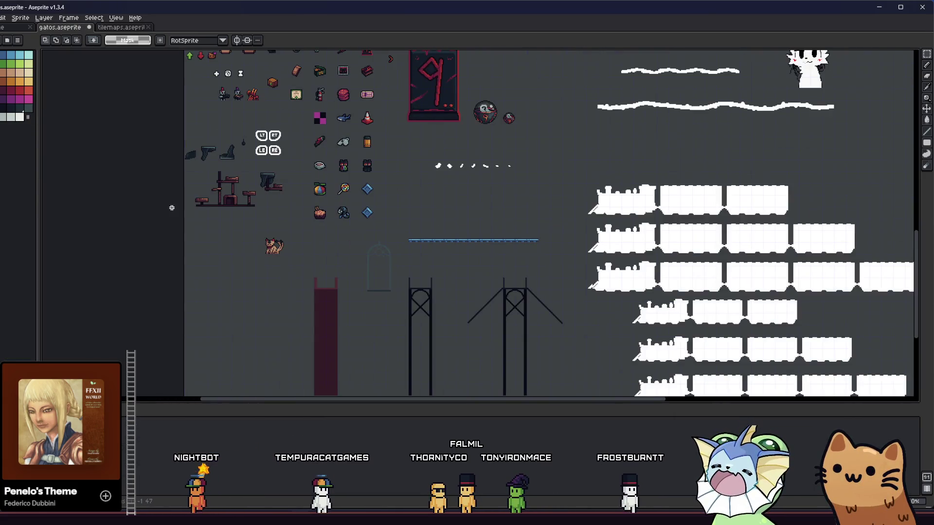
scroll(206, 203, up, 1)
scroll(207, 203, up, 2)
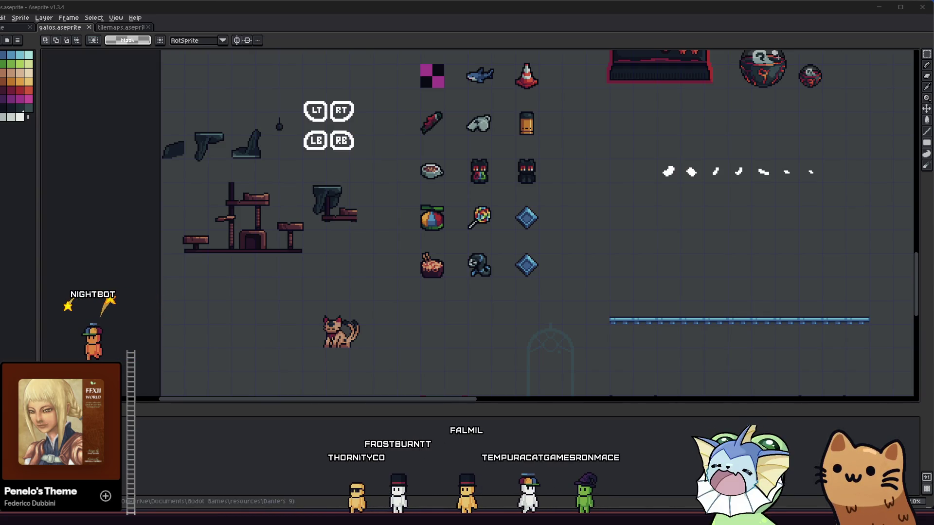
key(alt+Tab)
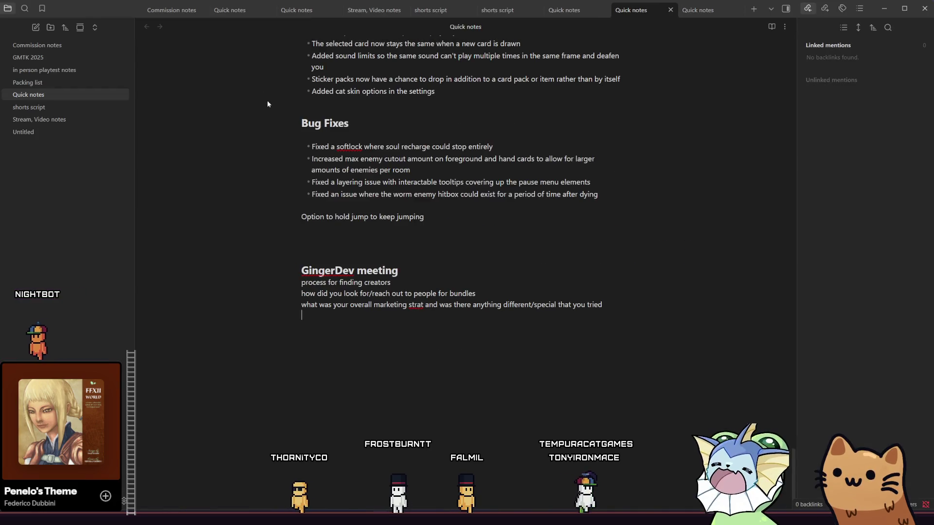
Look over the Quick notes and Item drops and progression notes, then switch to STUFF FOR DEMO
click(72, 120)
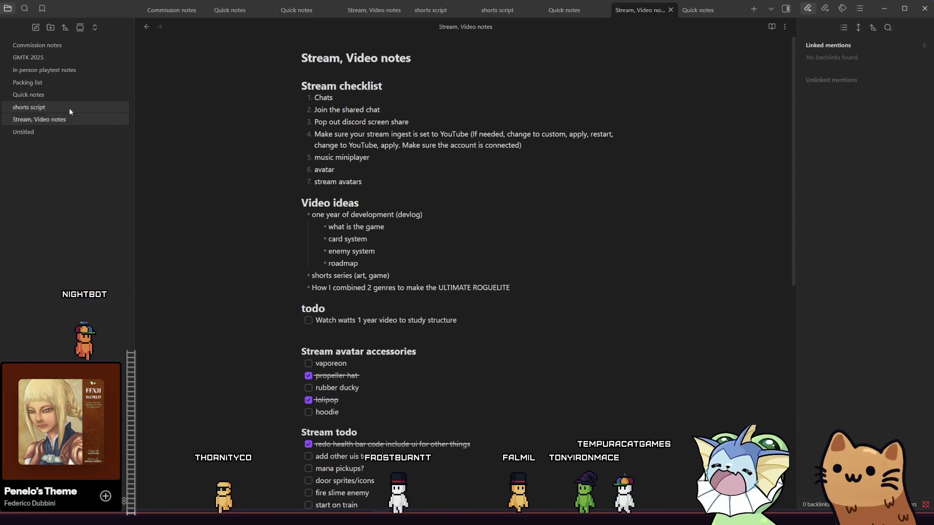
click(68, 98)
click(890, 10)
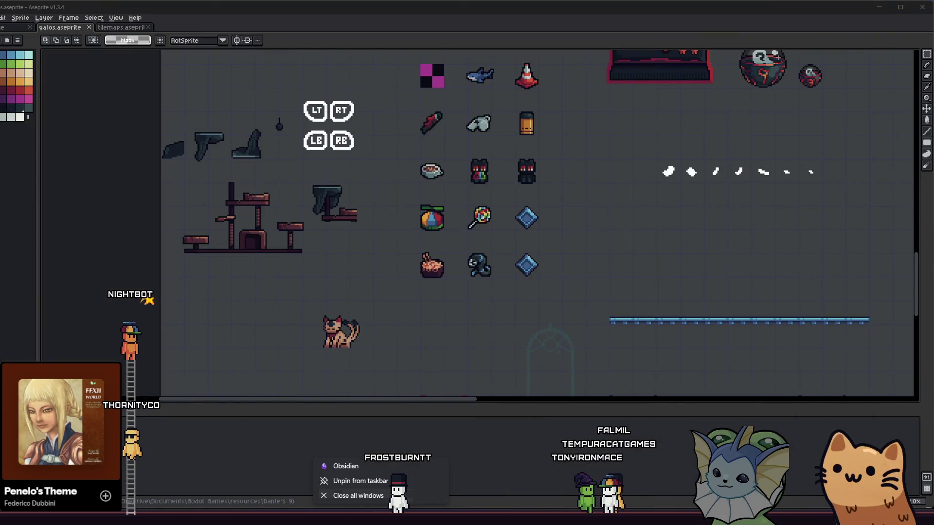
mouse_move(380, 518)
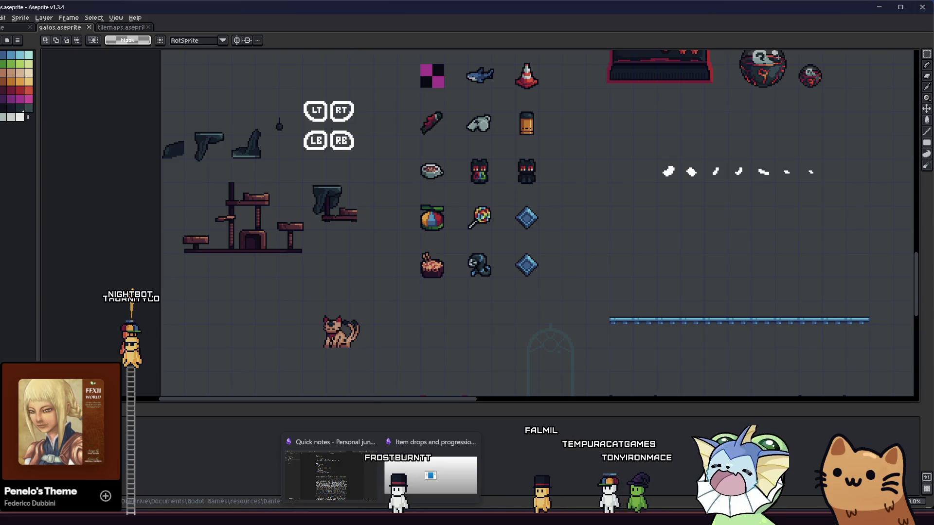
click(416, 488)
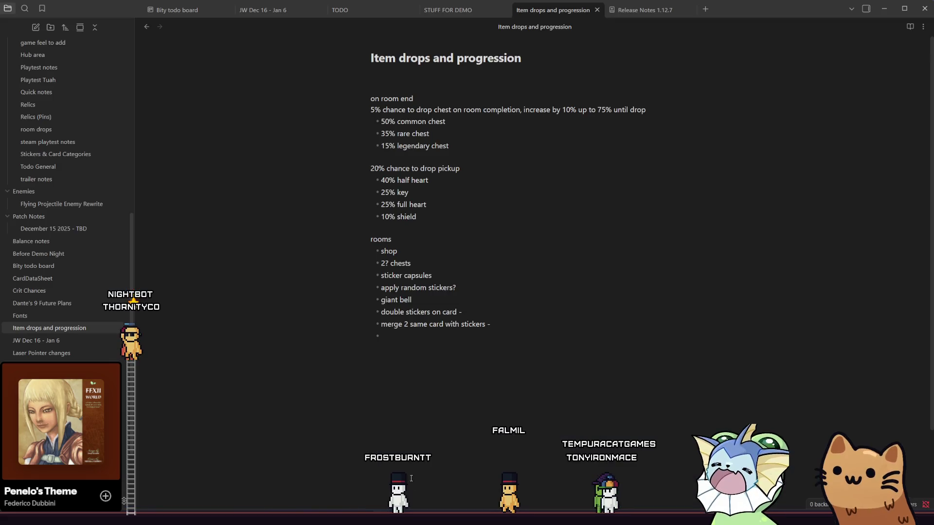
click(486, 264)
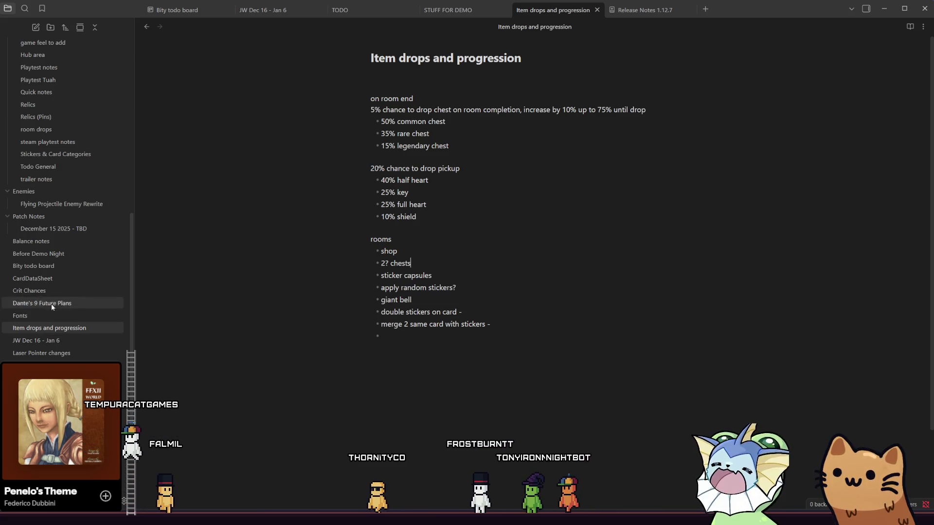
scroll(54, 334, down, 3)
key(ctrl+alt+Left)
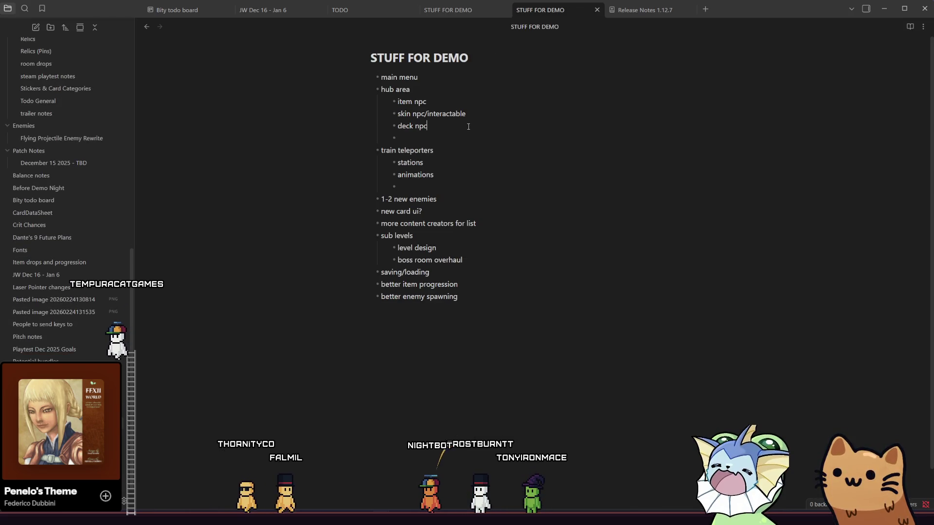
click(445, 172)
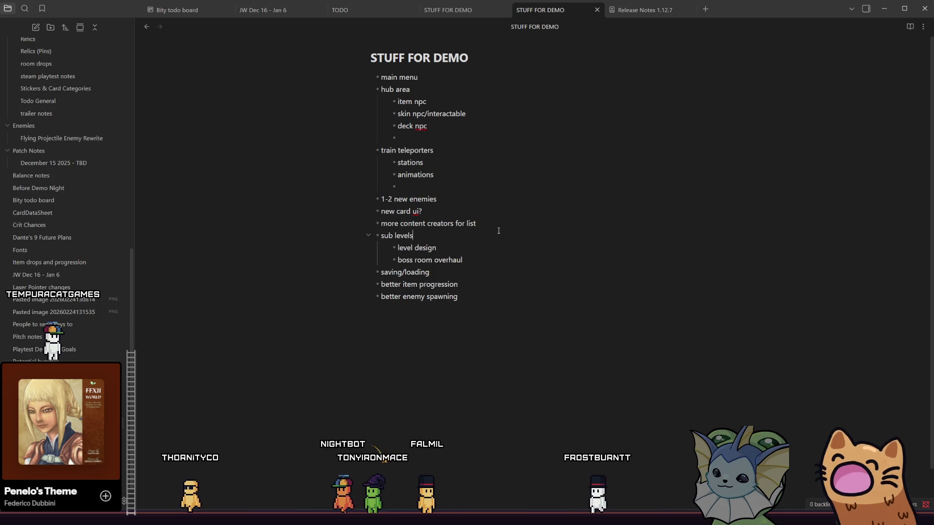
click(495, 260)
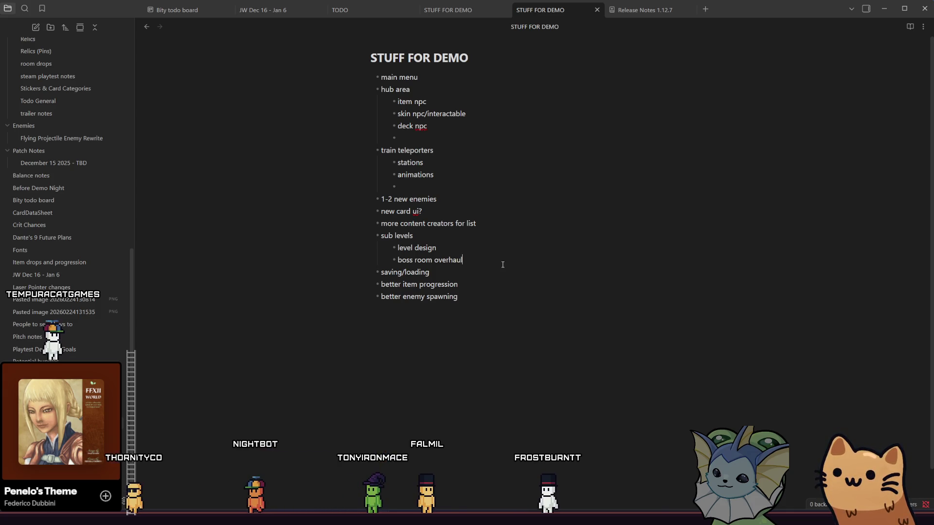
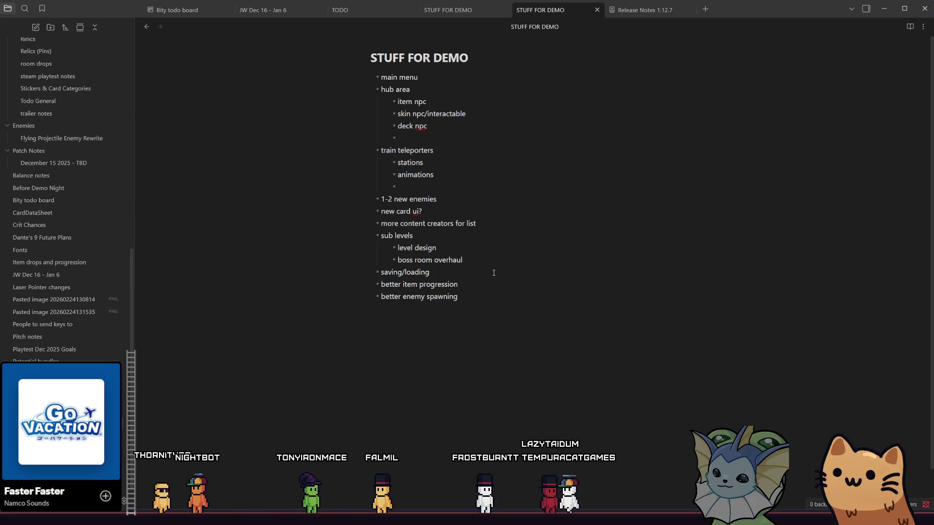
Switch from the STUFF FOR DEMO note to the gatos.aseprite sprite sheet in Aseprite
key(alt+Tab)
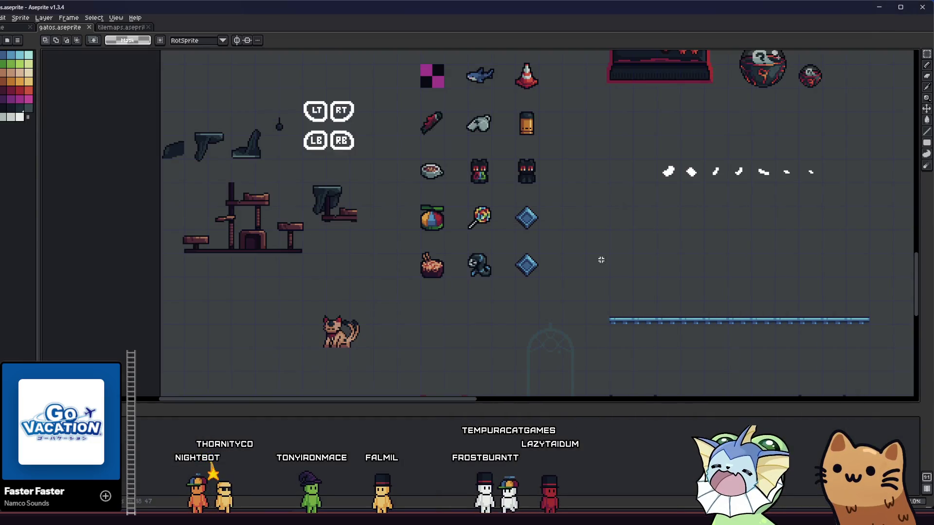
scroll(456, 294, down, 2)
mouse_move(502, 284)
mouse_down()
mouse_move(367, 284)
mouse_move(457, 287)
mouse_move(570, 273)
mouse_move(593, 280)
mouse_move(591, 267)
mouse_move(607, 260)
mouse_move(599, 247)
mouse_up()
scroll(448, 277, up, 2)
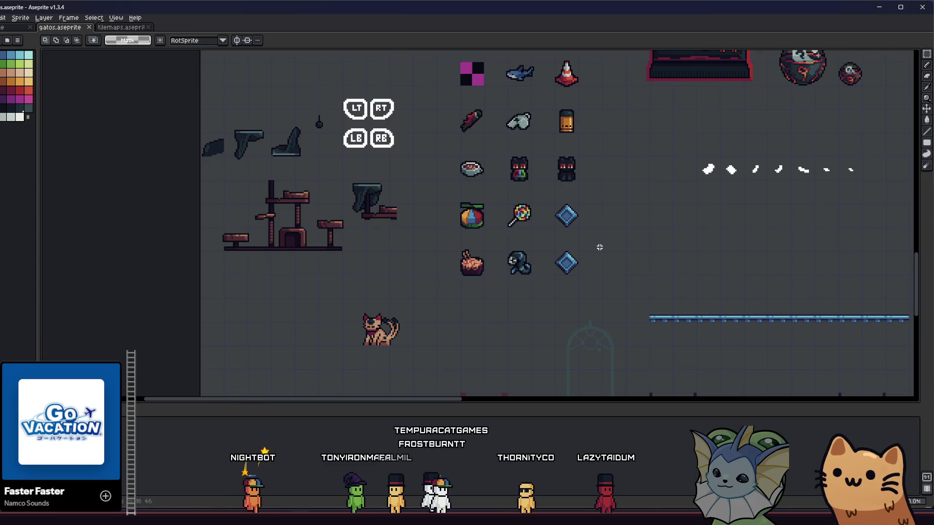
drag(609, 208, 438, 271)
Scroll and pan the gatos sprite sheet to look over the item sprites
scroll(445, 231, down, 4)
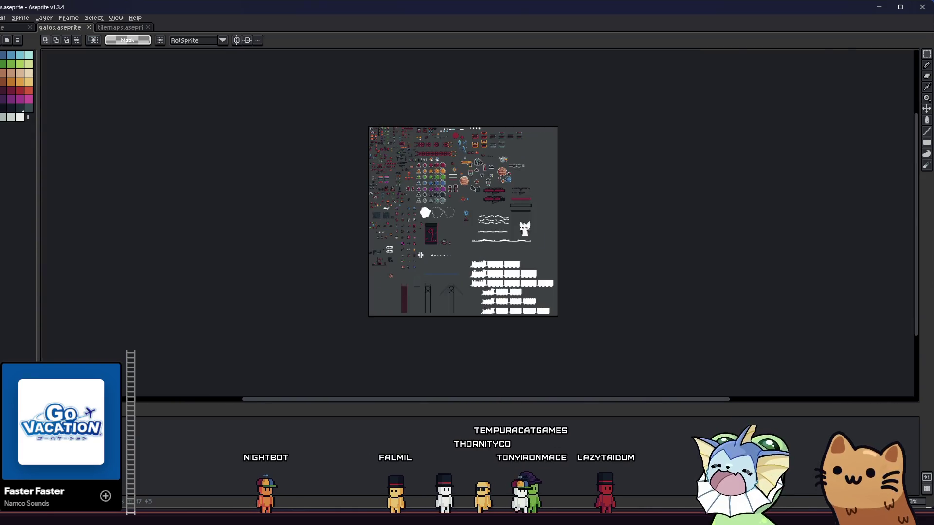
scroll(415, 238, up, 2)
drag(415, 238, 431, 212)
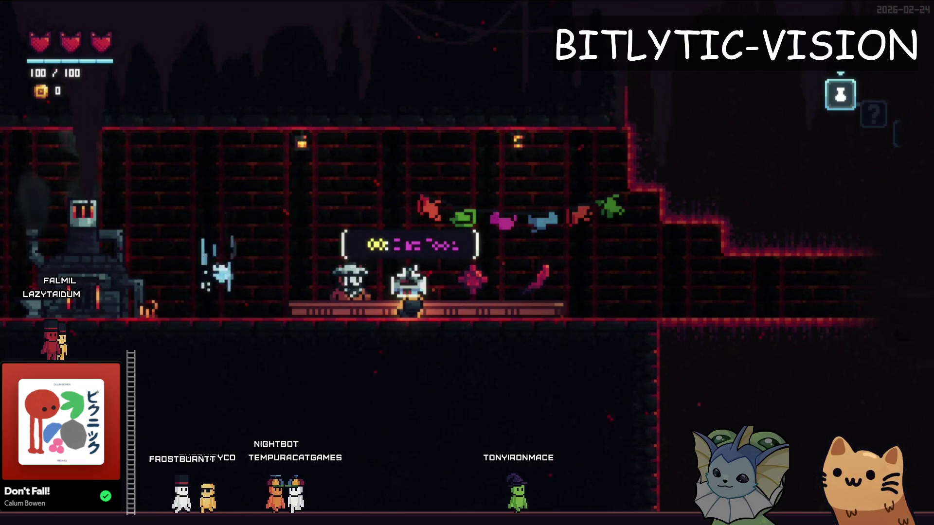
Make the YouTube gameplay video fill the screen with F
key(f)
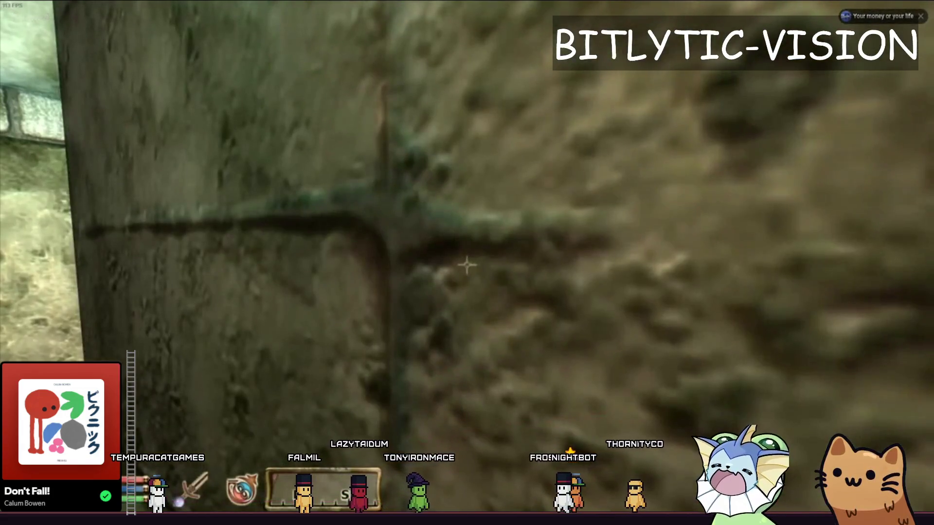
Exit full-screen playback of the YouTube video with Esc
key(Escape)
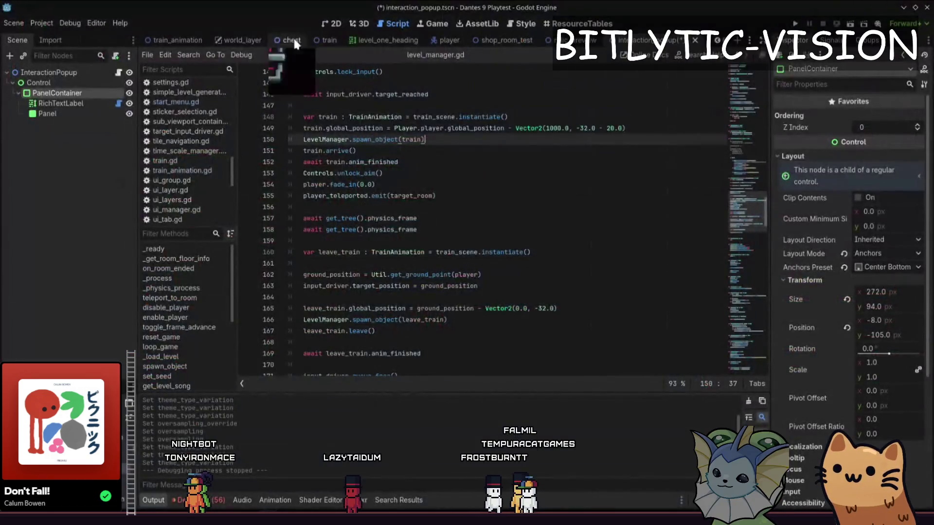
Open the card_binder_new.gd script through the project file search and show the 2D view
scroll(219, 39, down, 1)
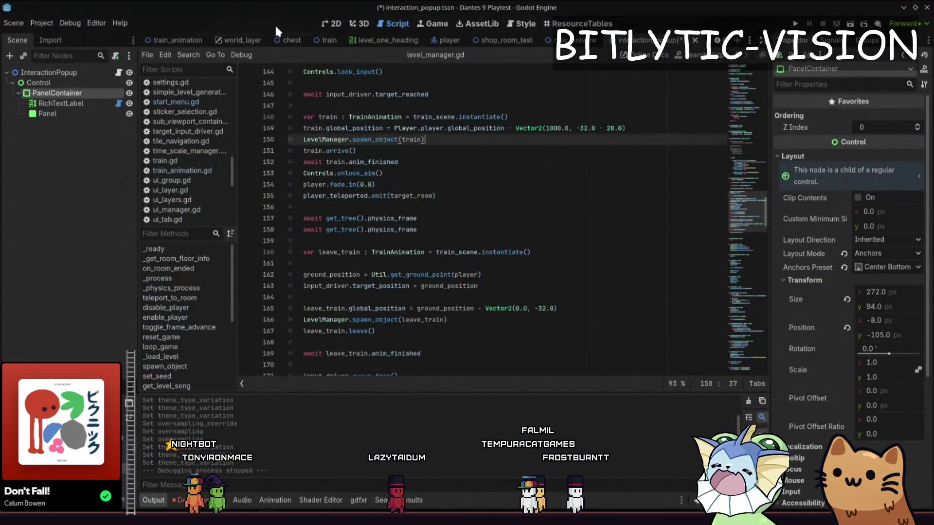
key(shift+alt+o)
text(card_binder_new)
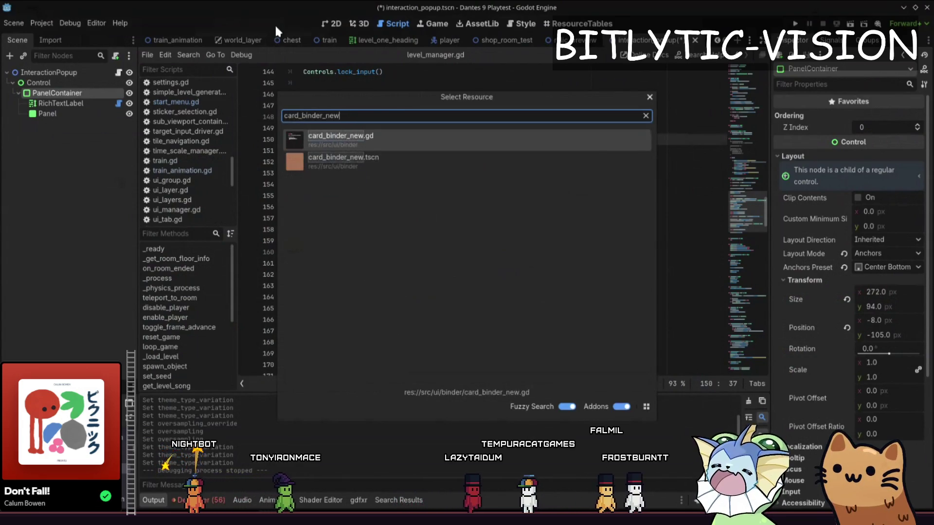
key(Return)
click(334, 23)
Open the card_binder_new.tscn scene and run it with F6
key(shift+alt+o)
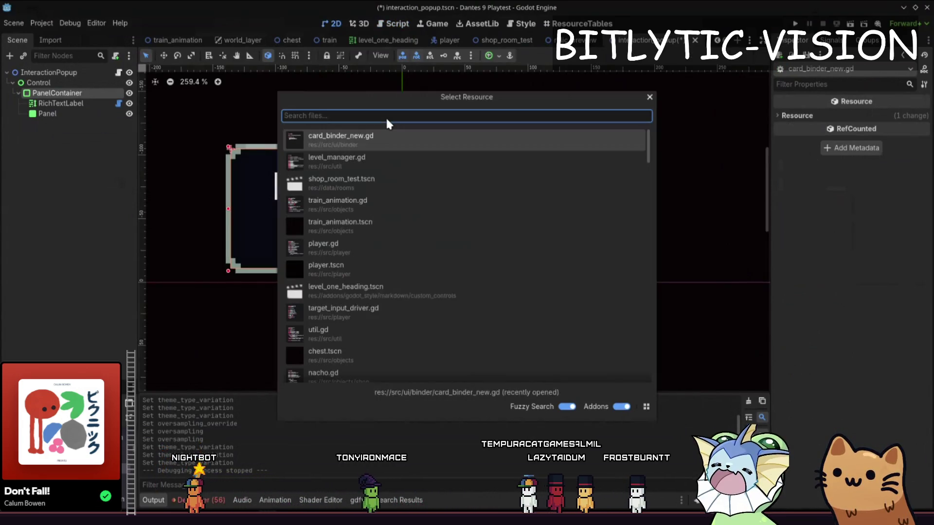
text(card_new)
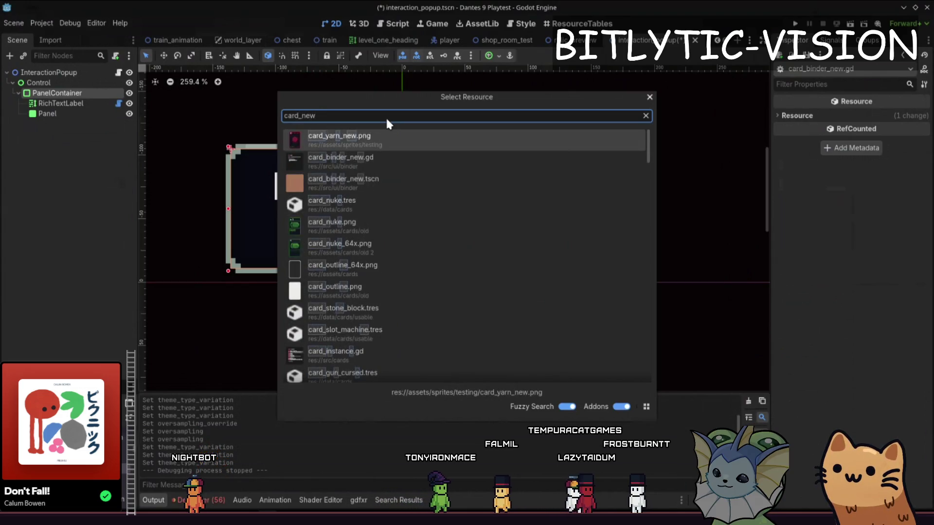
key(BackSpace)
key(BackSpace)
key(BackSpace)
text(binder_new)
key(Down)
key(Return)
key(F6)
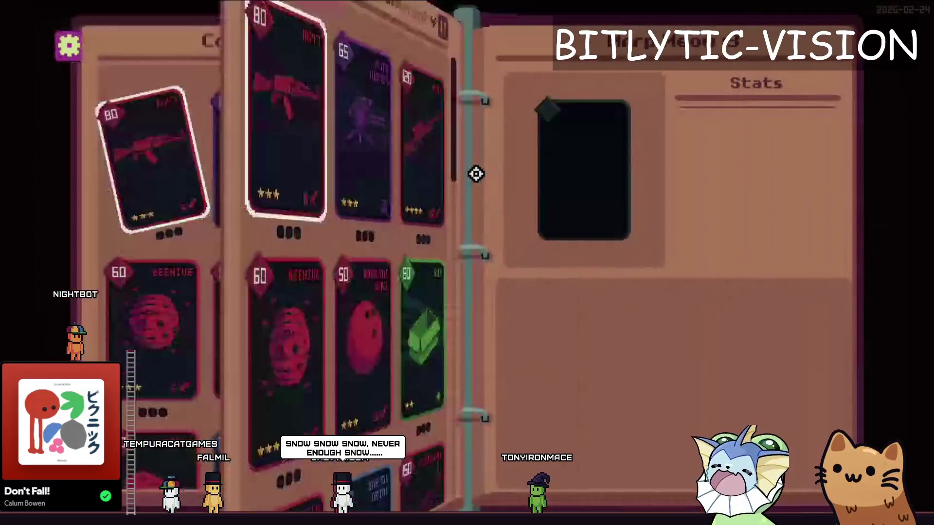
Toggle the F1 debug options while browsing the binder pages, then stop the game with F8
key(F1)
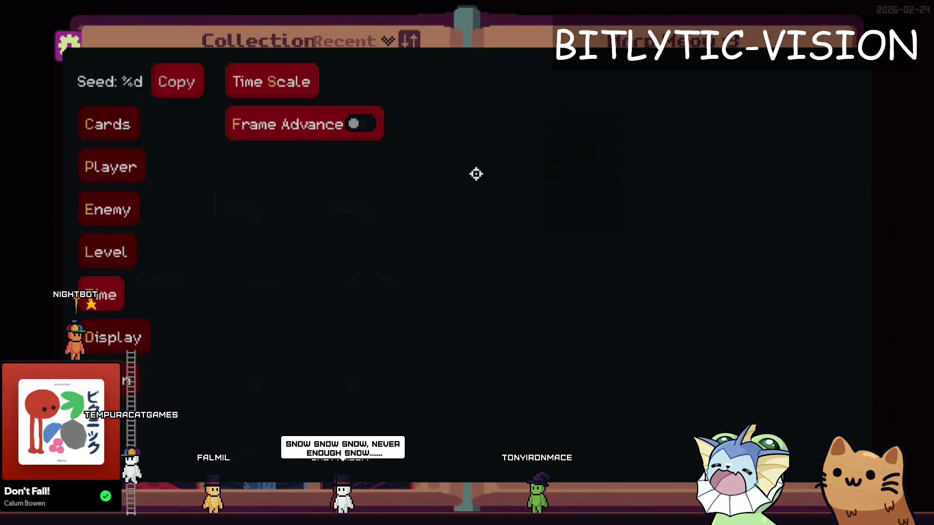
key(F1)
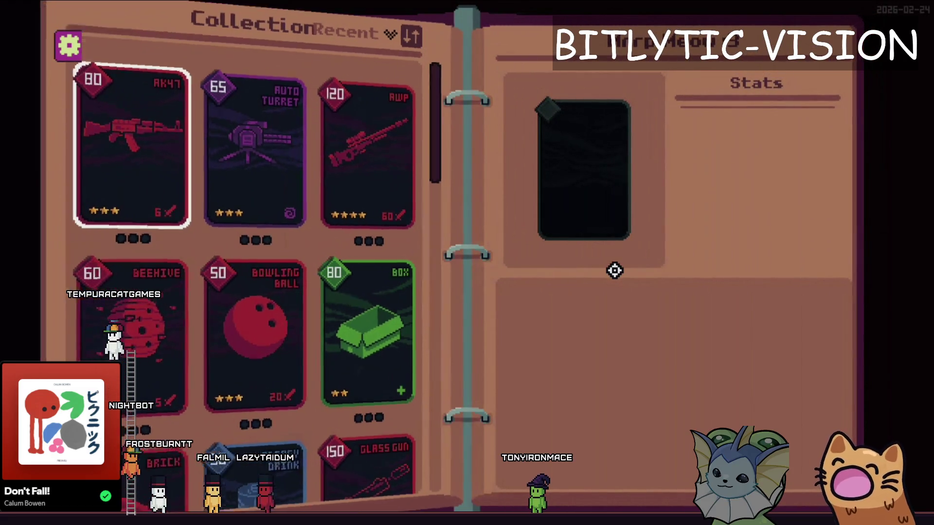
key(F1)
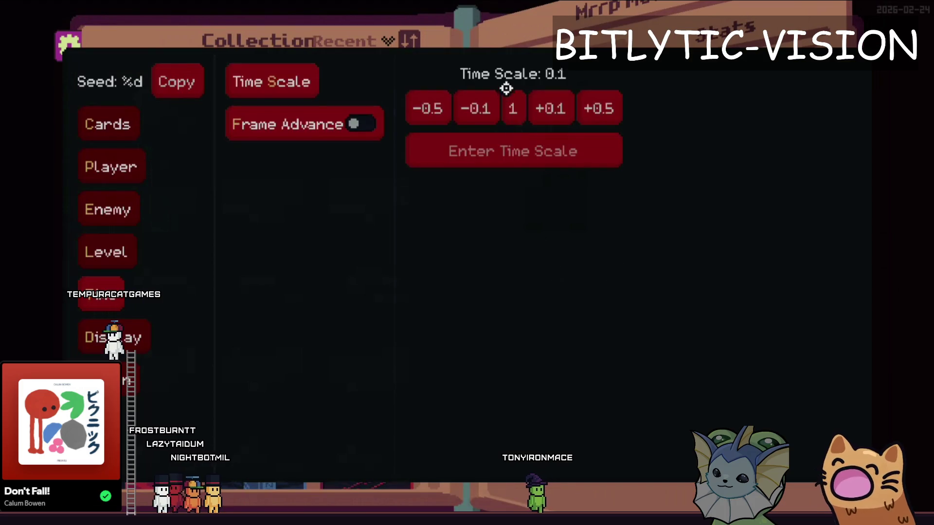
key(F1)
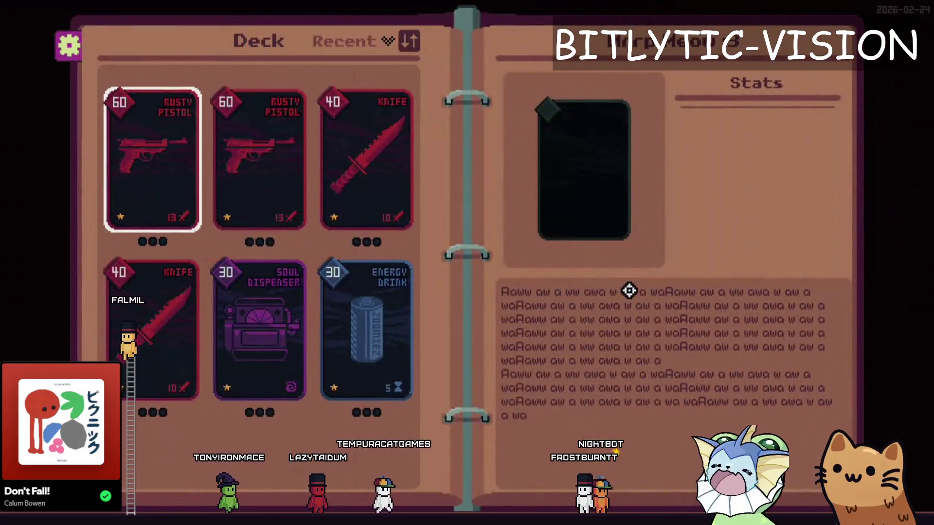
key(F8)
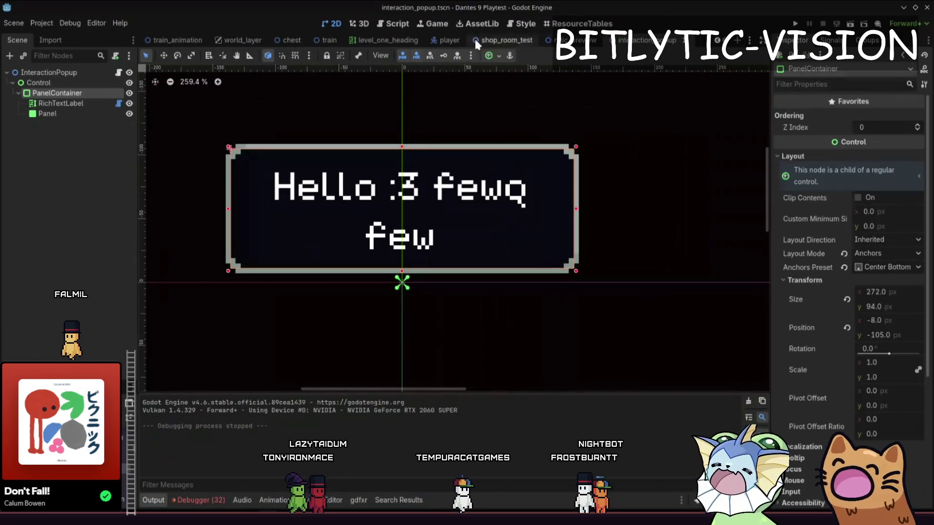
Open the InteractionPopup script, review its label export lines, and save the scene
scroll(432, 40, up, 1)
scroll(624, 219, down, 2)
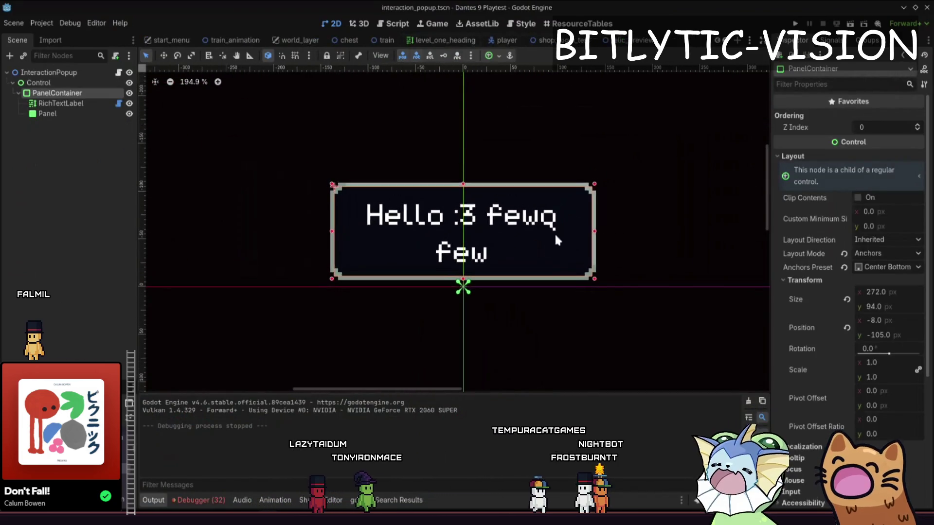
click(118, 73)
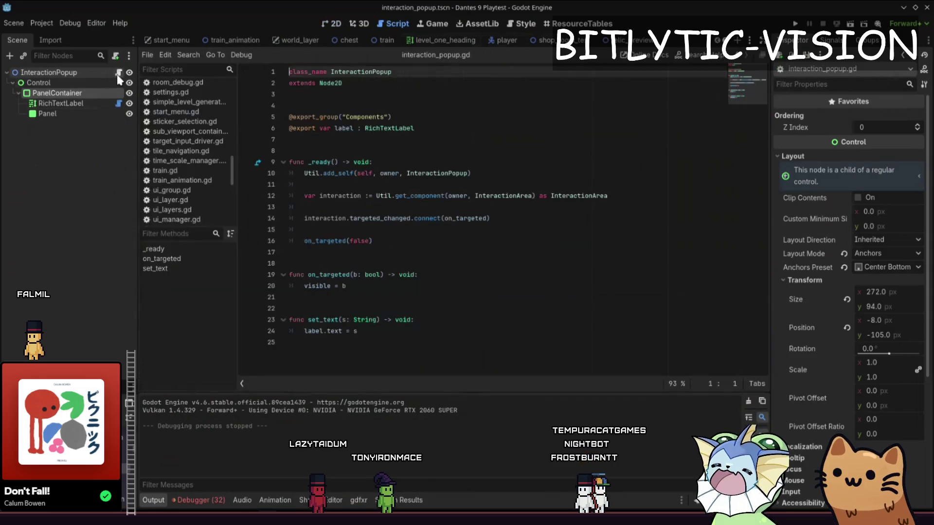
click(464, 245)
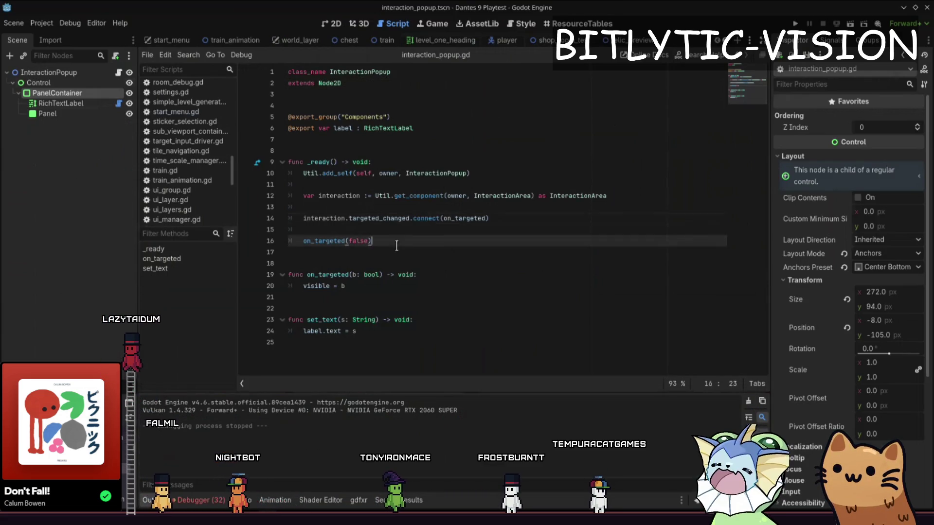
click(413, 234)
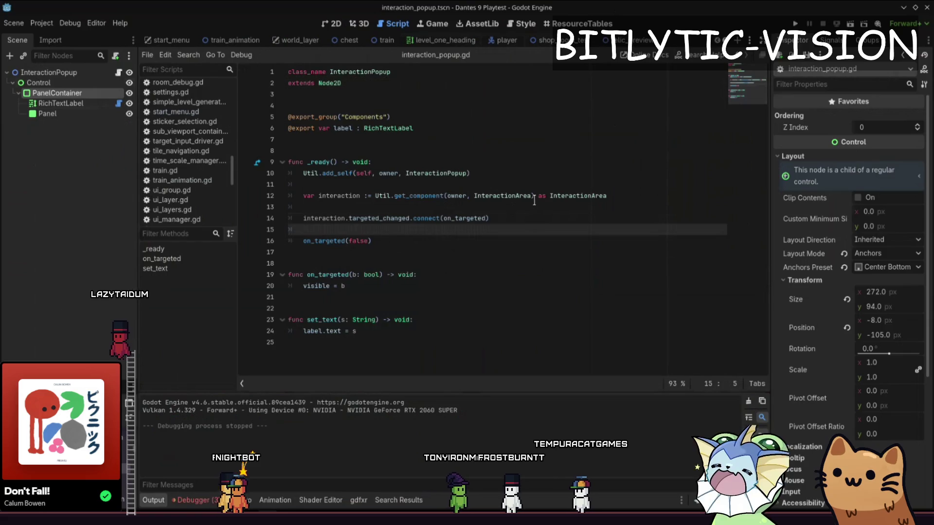
click(501, 139)
click(457, 129)
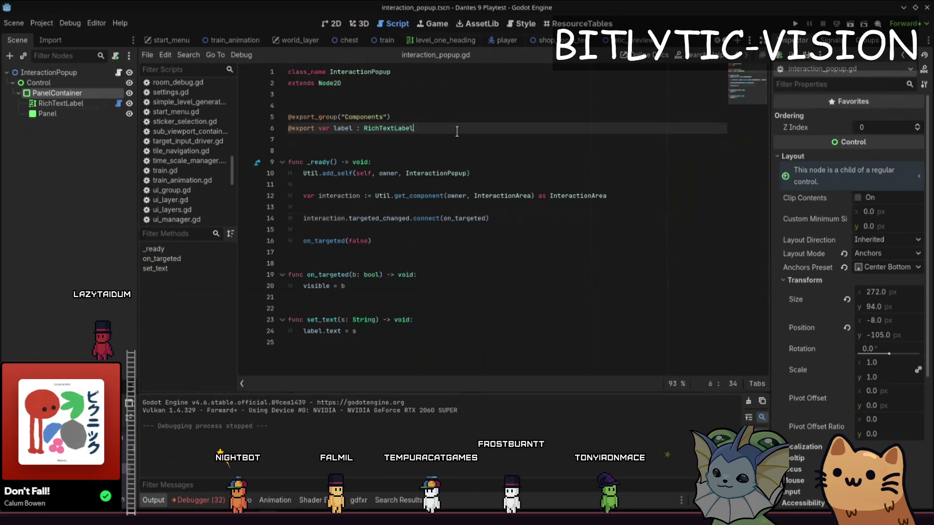
key(Down)
key(Down)
key(Down)
key(ctrl+s)
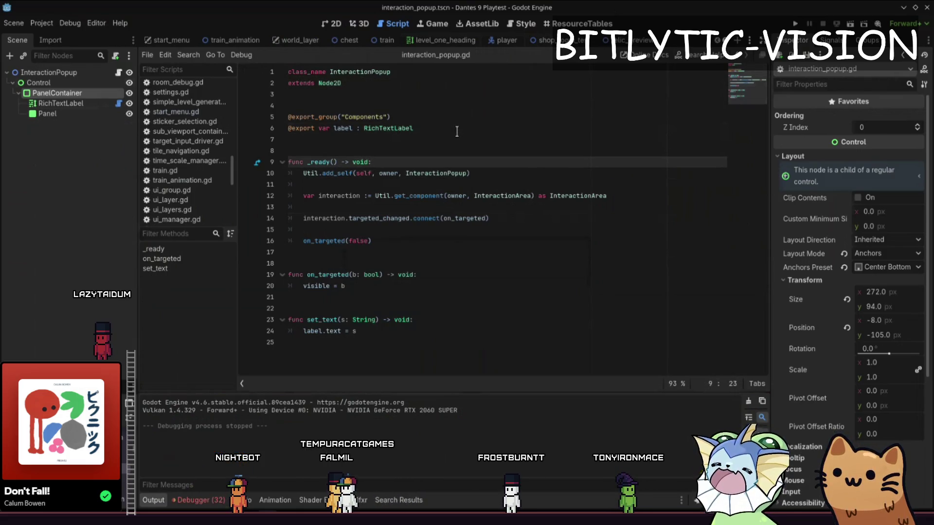
Return to the 2D view of the popup panel and launch the game with F5
key(ctrl+F1)
key(ctrl+F3)
key(ctrl+F1)
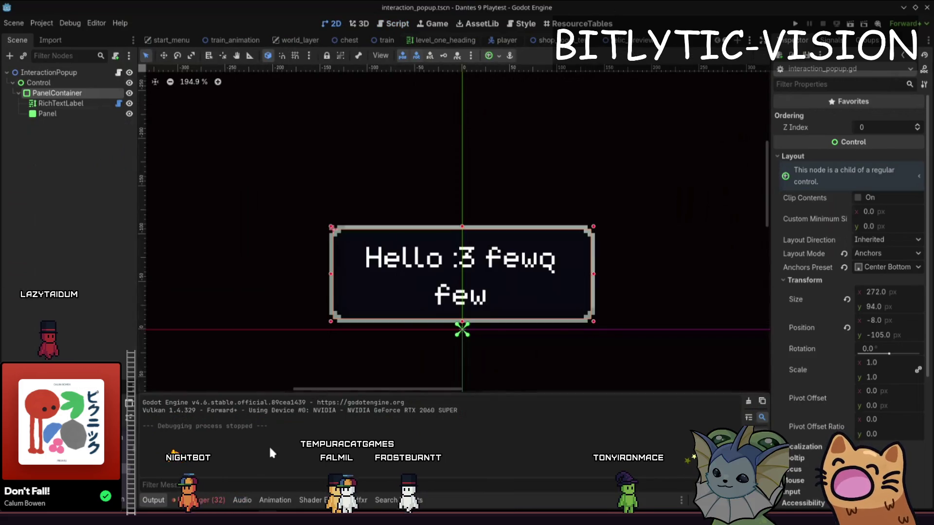
scroll(470, 261, down, 3)
drag(664, 161, 278, 343)
scroll(588, 272, down, 4)
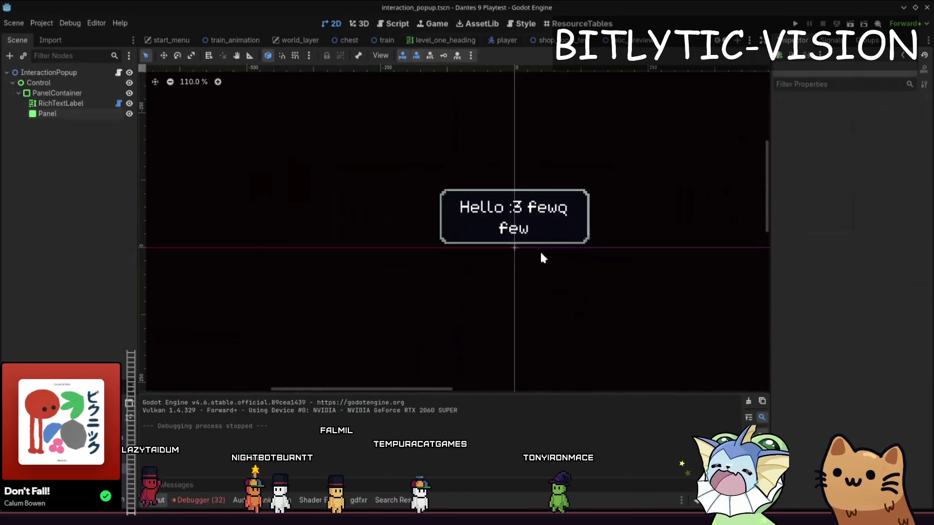
scroll(586, 304, up, 3)
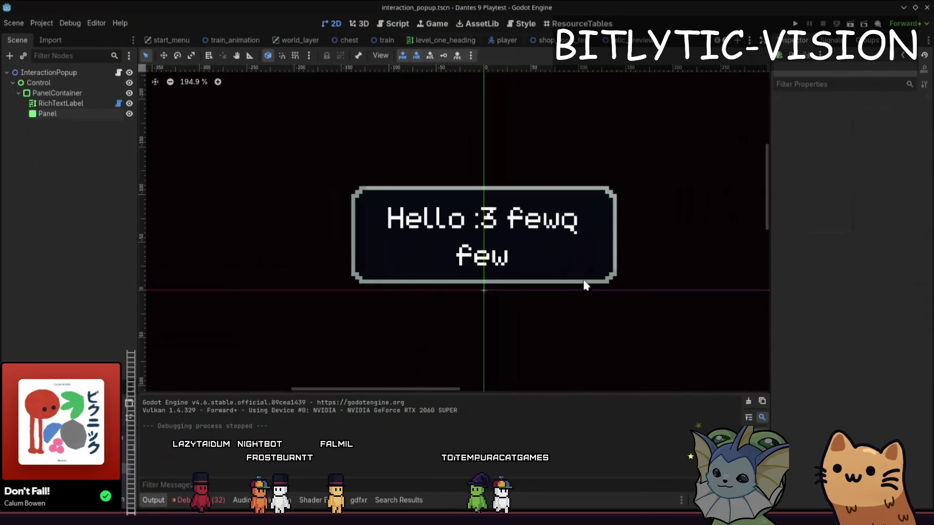
scroll(599, 292, down, 1)
key(F5)
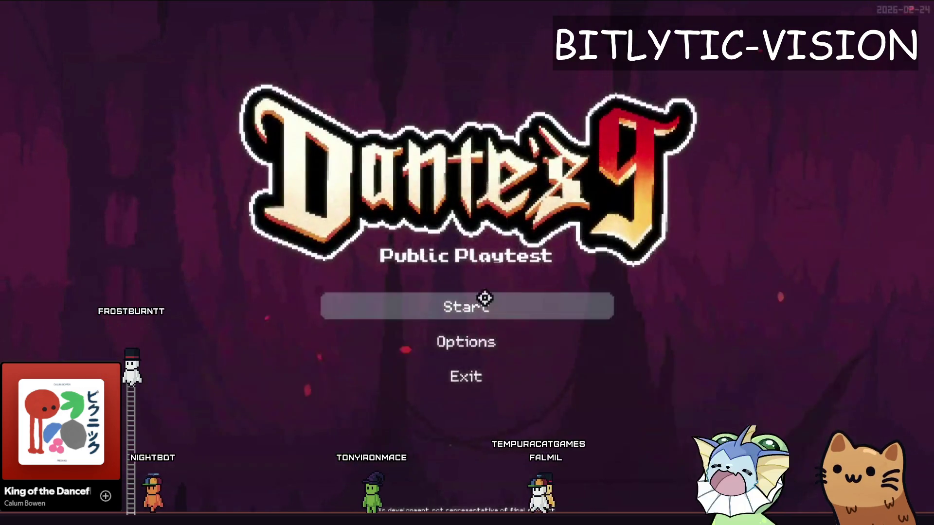
Start a new FLESH run and load Room8 from the debug room list
click(485, 304)
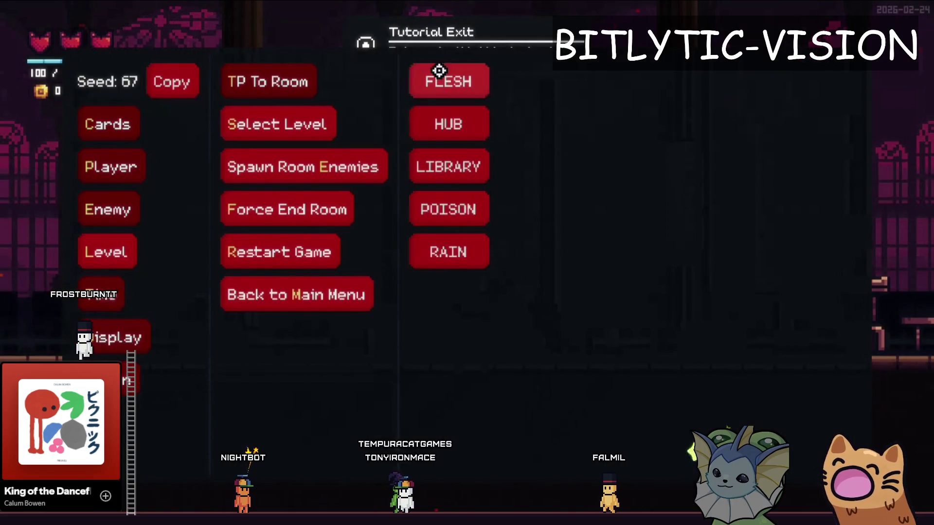
click(440, 71)
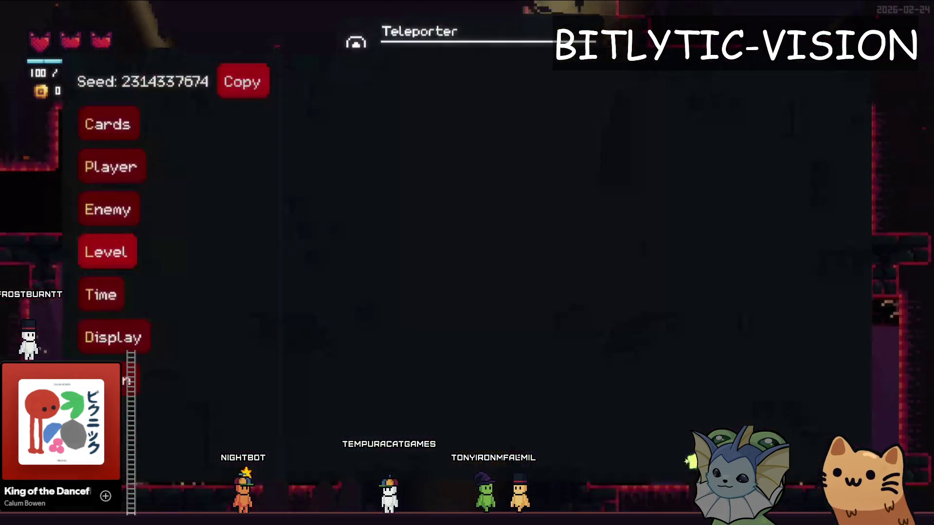
click(486, 168)
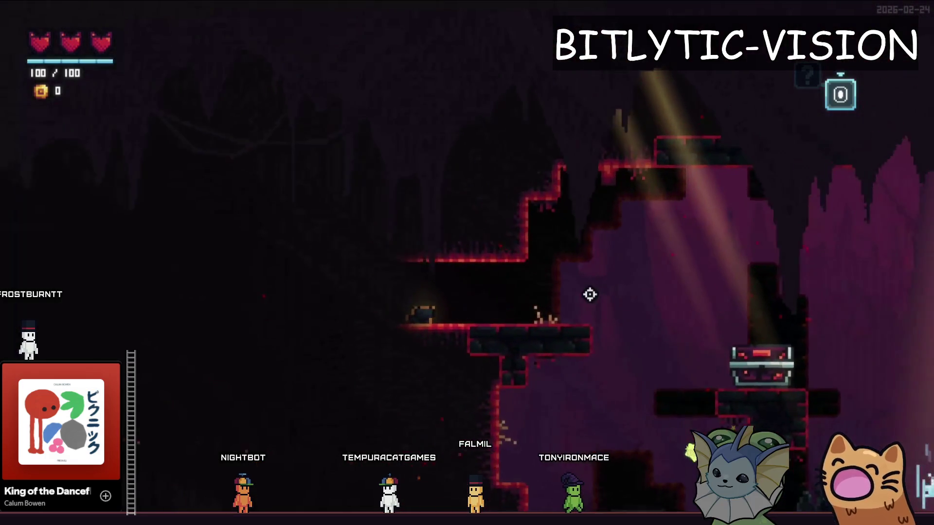
key(grave)
scroll(646, 294, down, 3)
click(627, 327)
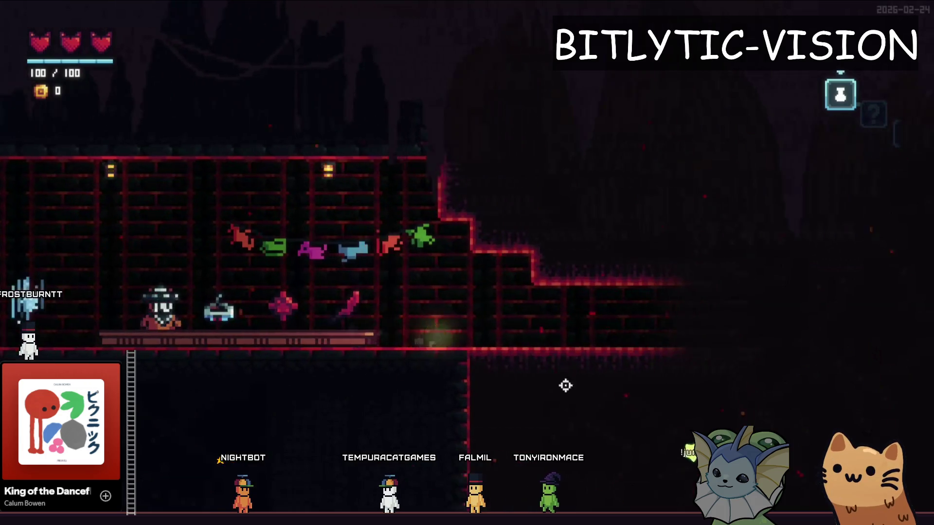
Check the card book and the video render scale options, then return to the shop
key(grave)
click(107, 123)
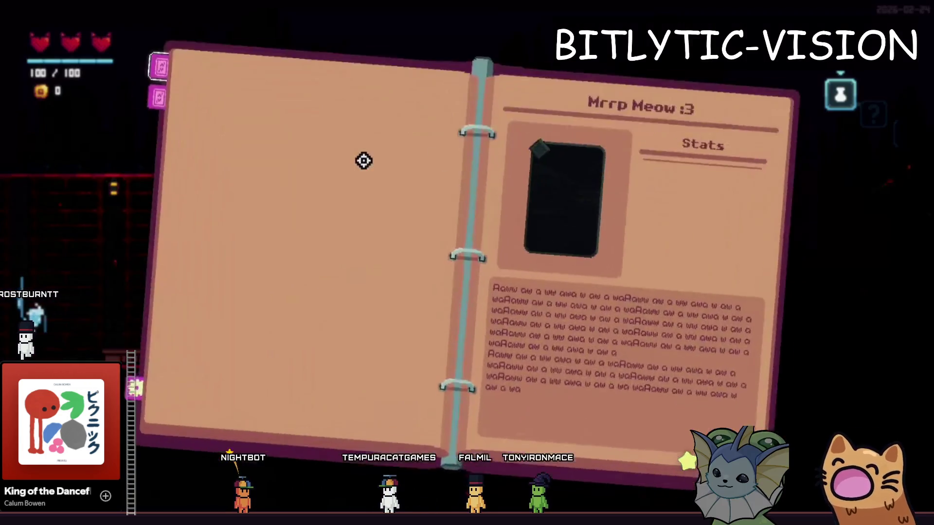
key(Escape)
click(377, 26)
click(344, 145)
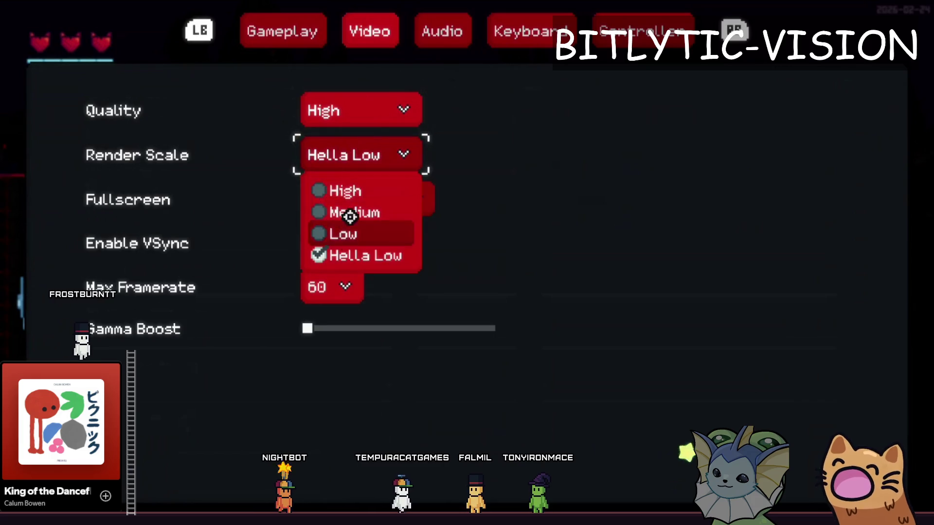
key(Escape)
key(Escape)
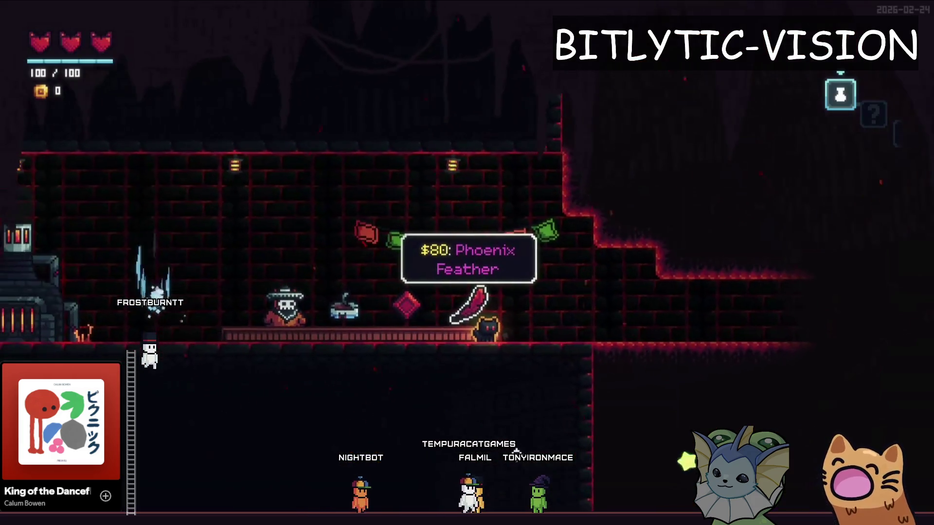
Spawn a relic drop in the shop from the debug panel
key(grave)
text(relic_drop.tscn)
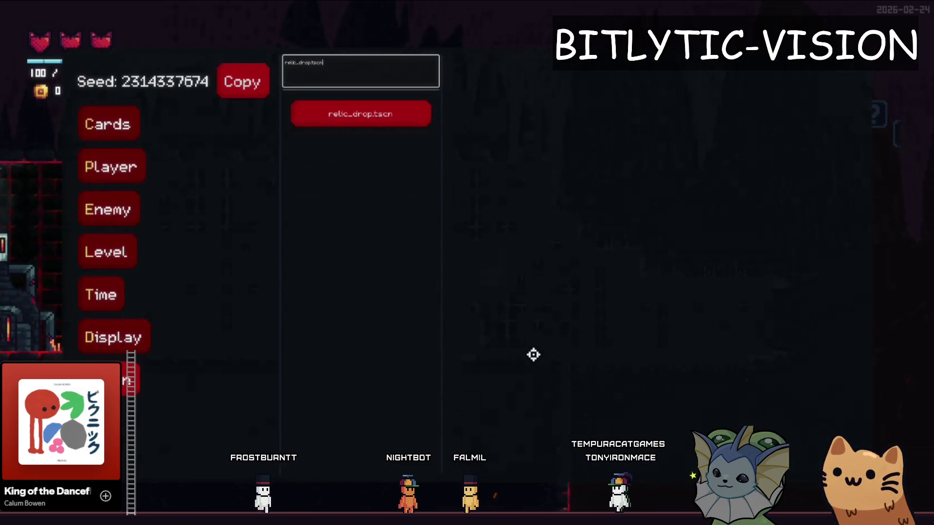
key(Return)
click(559, 309)
key(grave)
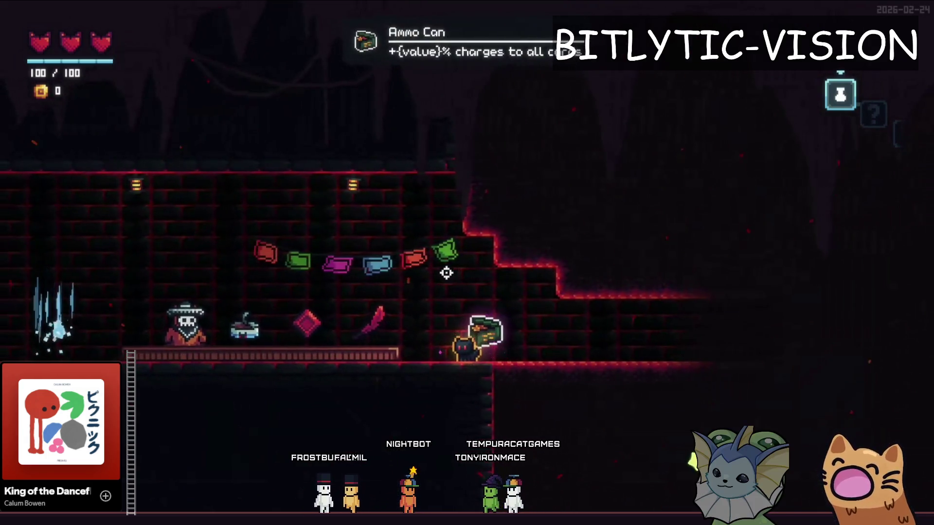
Walk among the Red crystal, Phoenix Feather and Cat Food to show each price label, then stop the game
key(a)
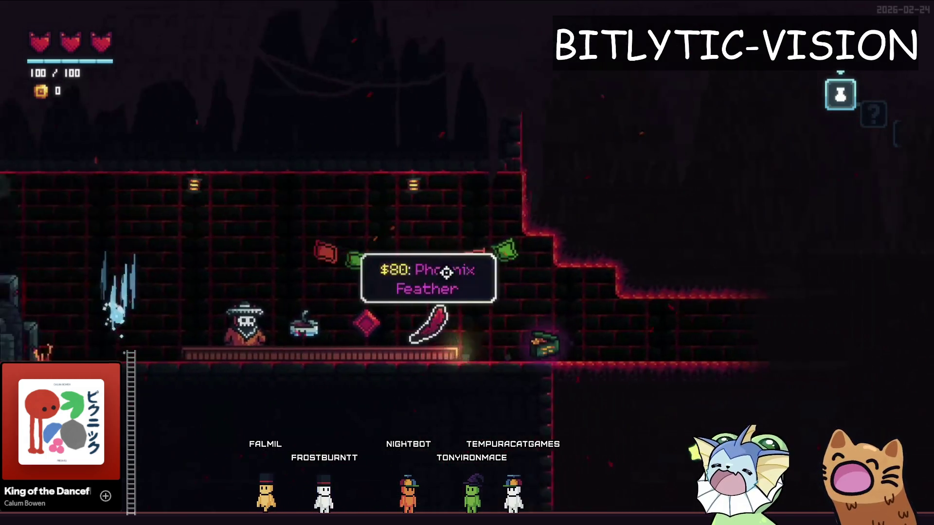
key(a)
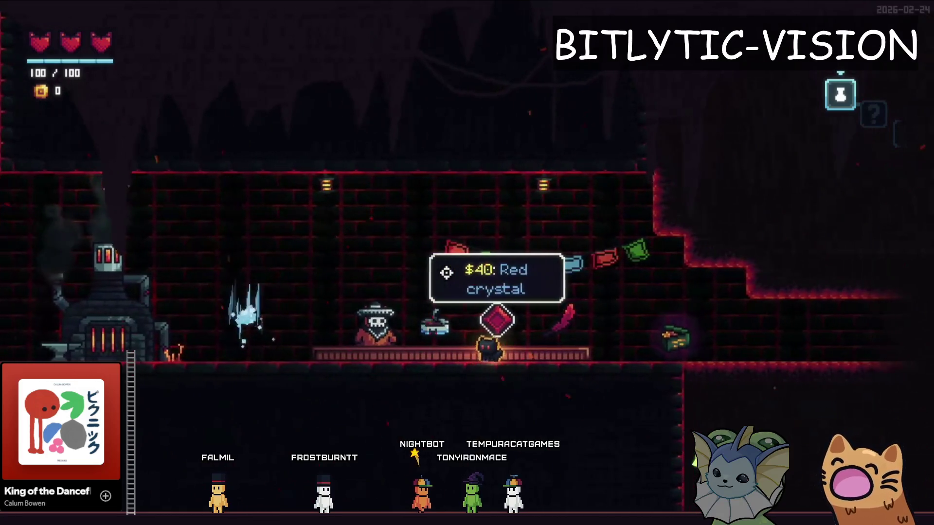
key(d)
key(a)
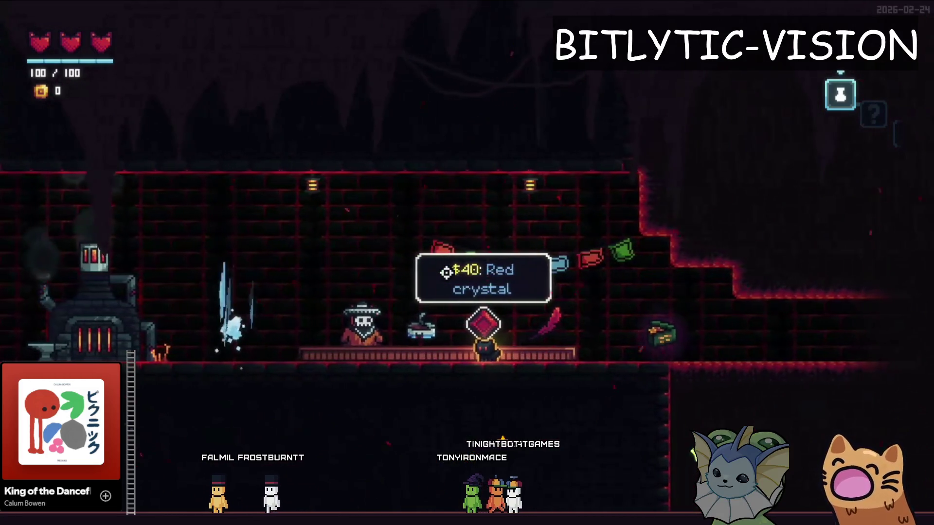
key(d)
key(a)
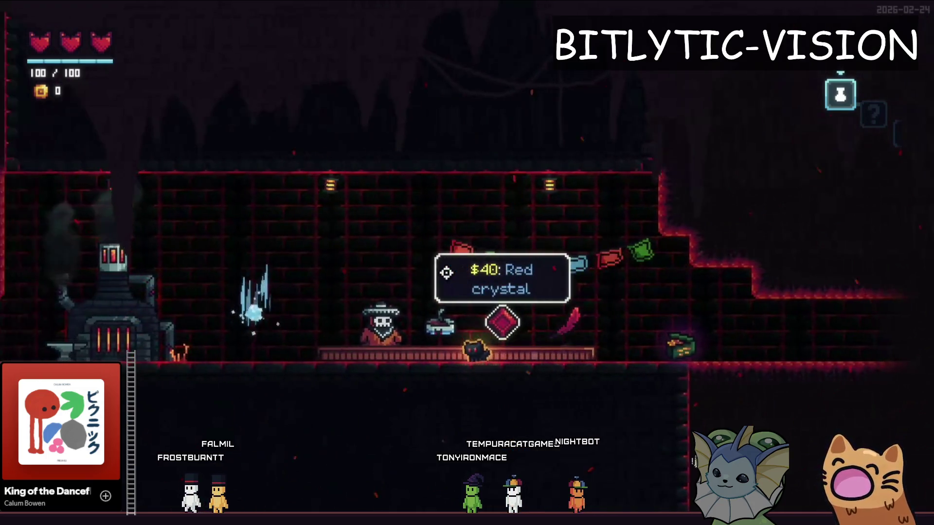
key(d)
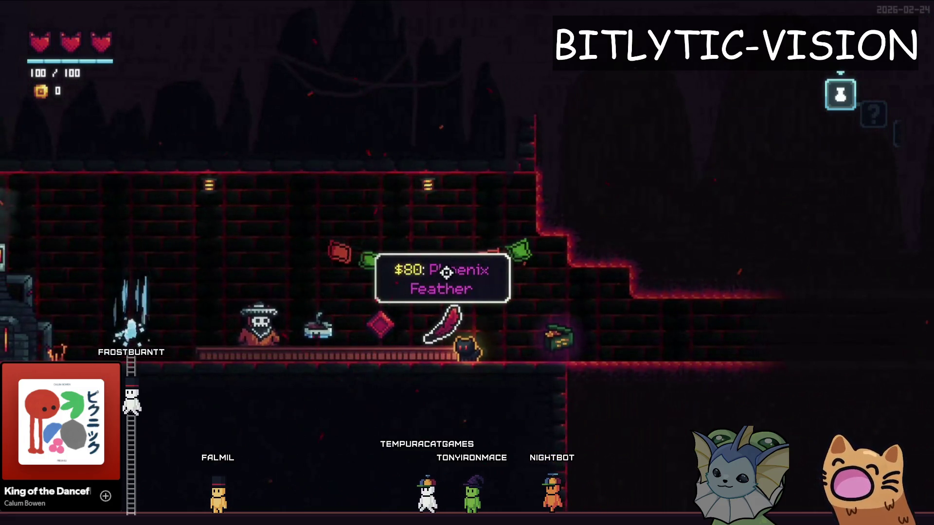
key(a)
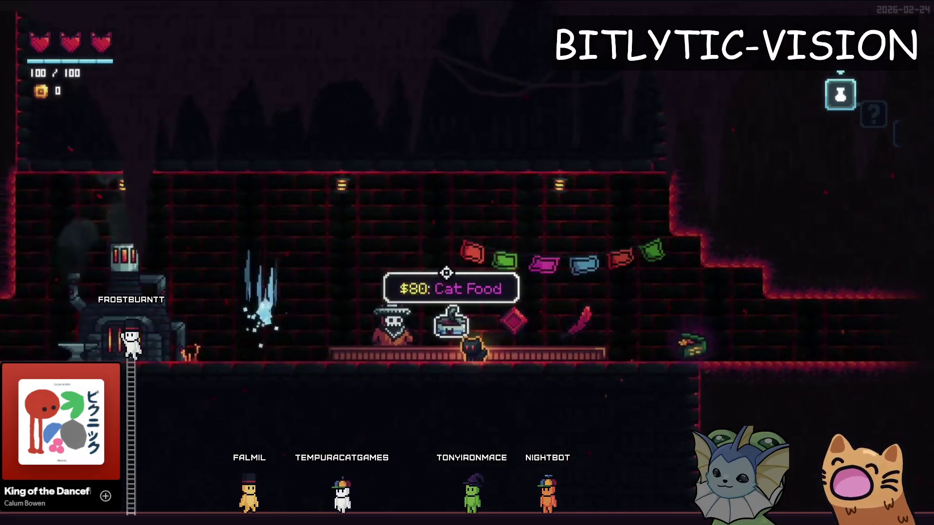
key(d)
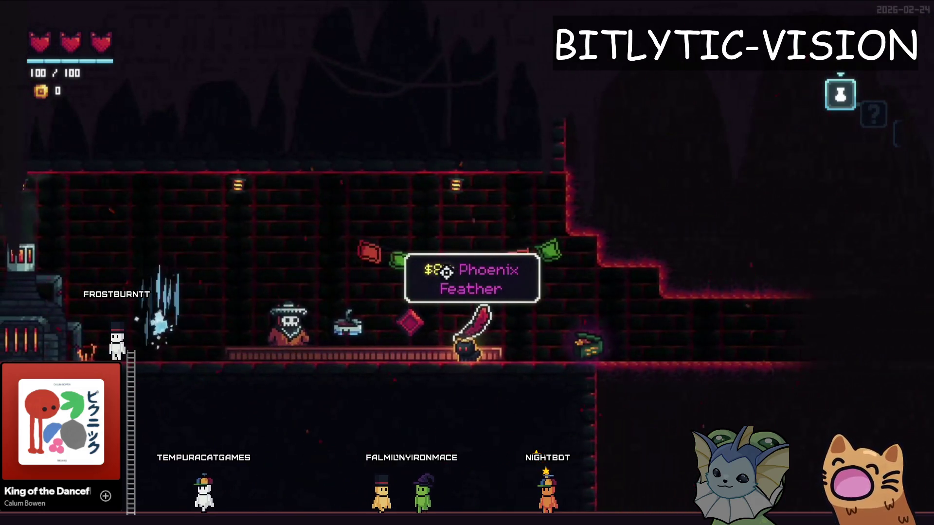
key(a)
key(d)
key(a)
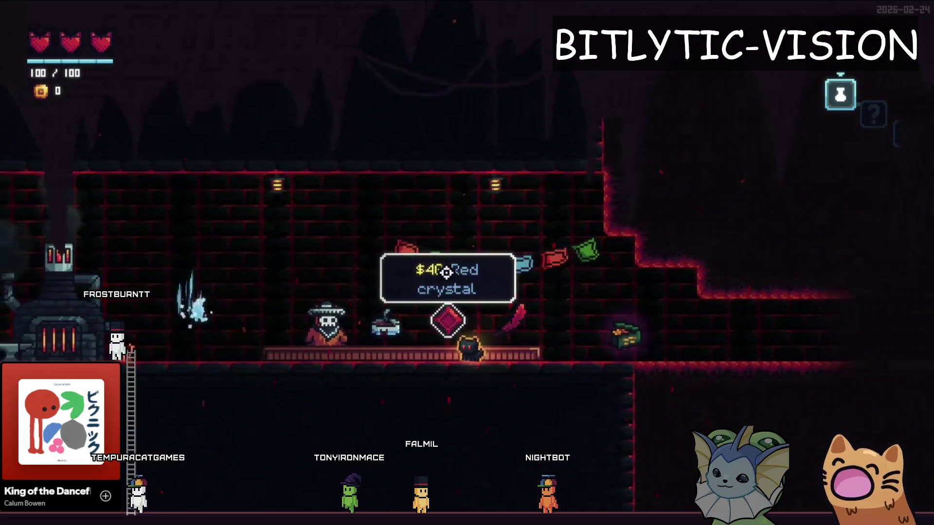
key(a)
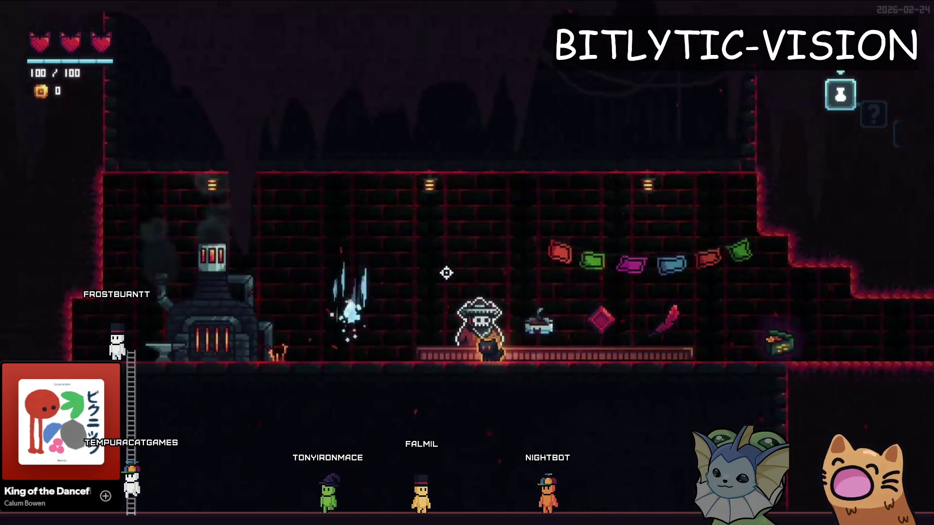
key(d)
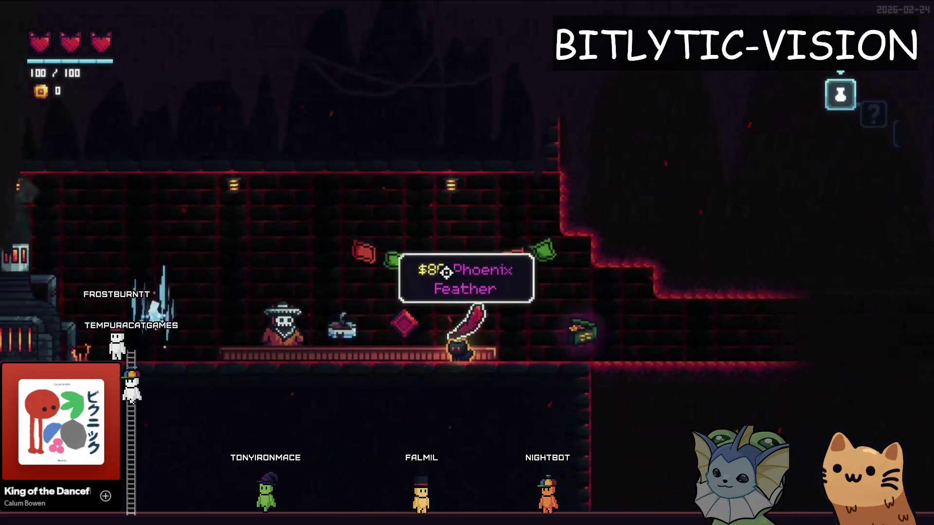
key(a)
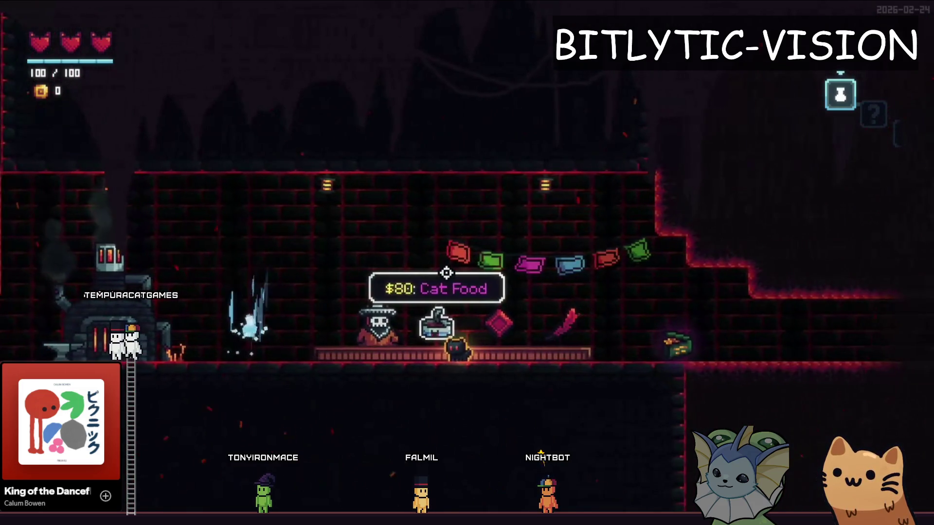
key(d)
key(a)
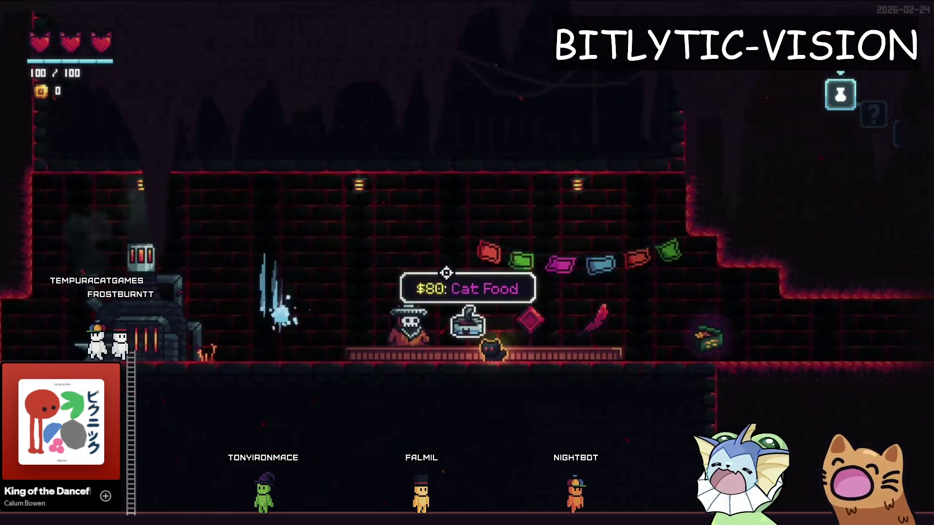
key(d)
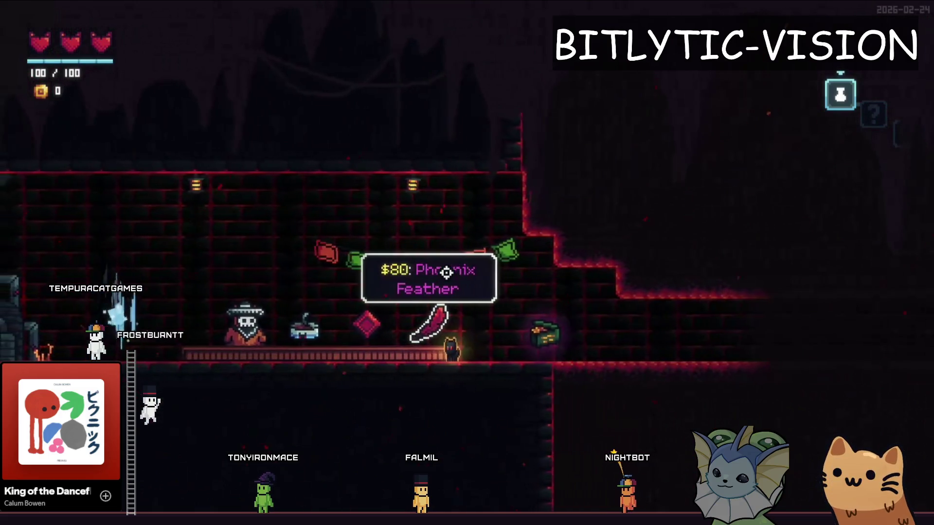
key(a)
key(d)
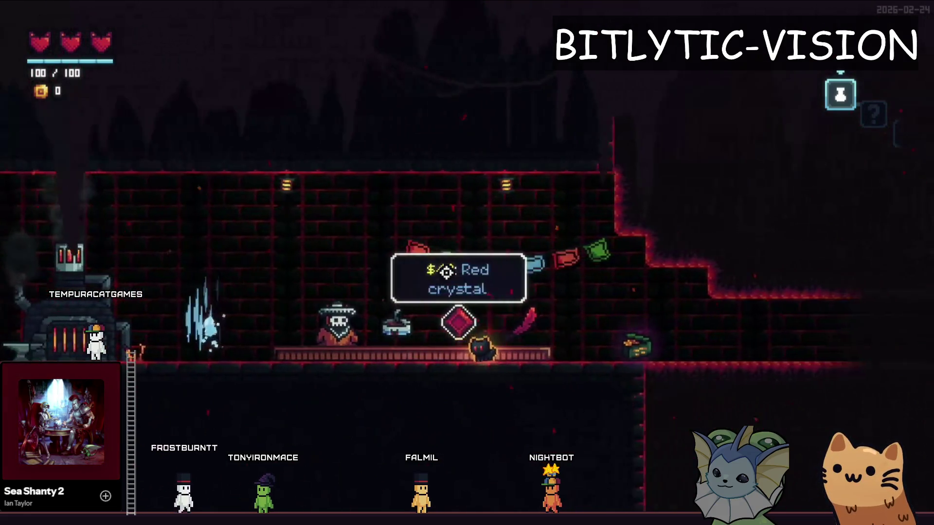
key(a)
key(d)
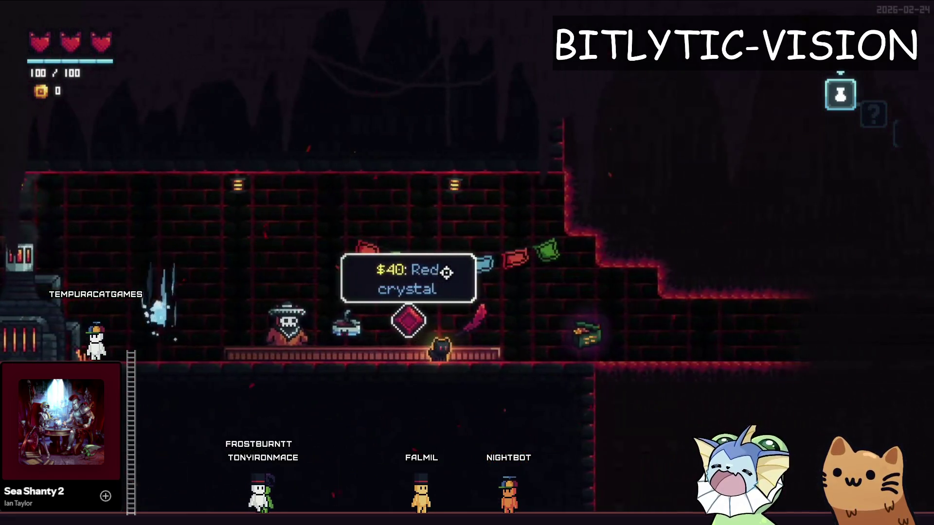
key(d)
key(a)
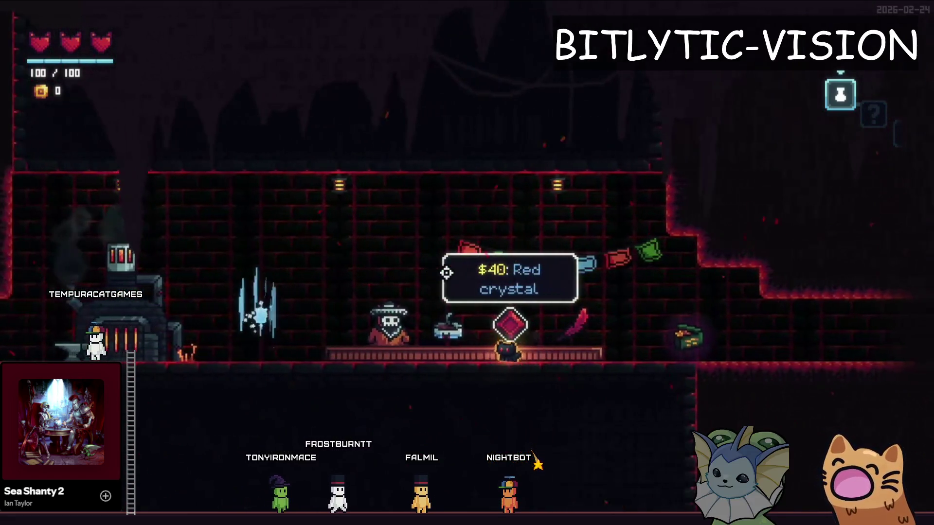
key(d)
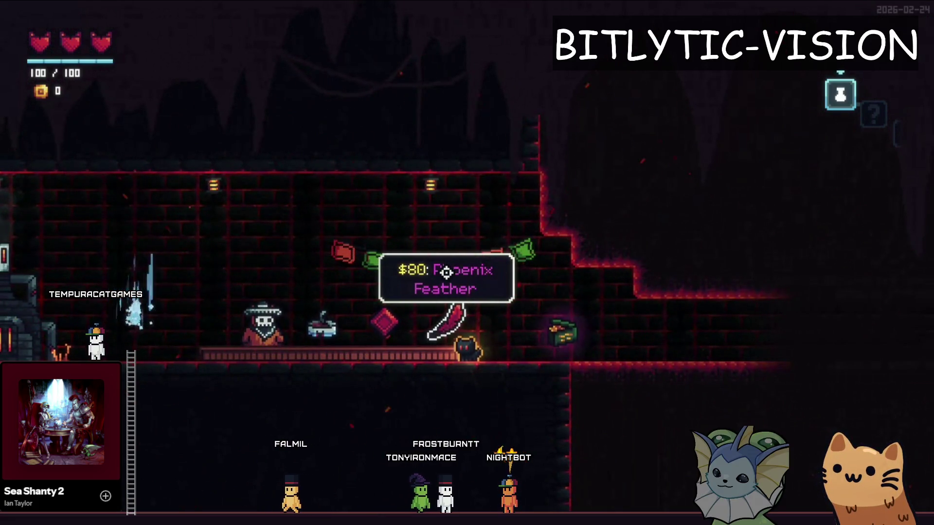
key(F8)
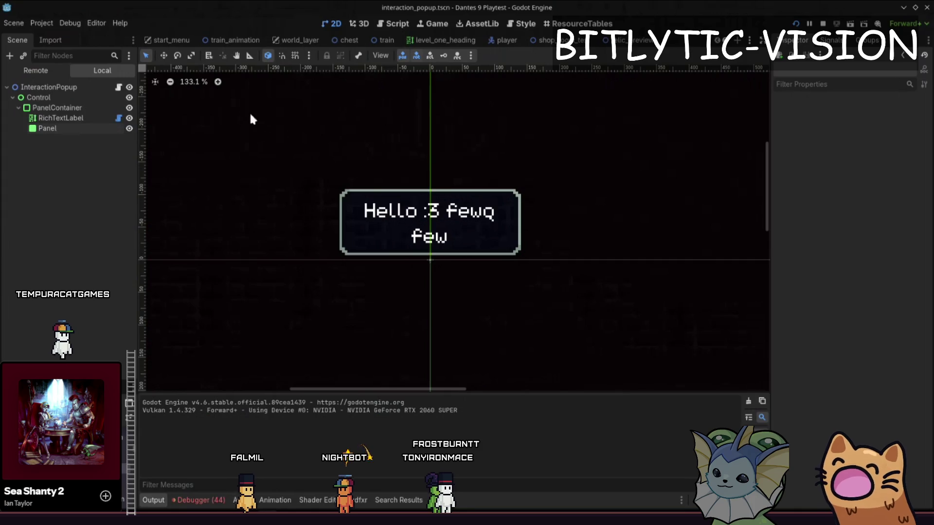
Switch from the interaction popup script to the relic_preview scene in the 2D view
click(118, 88)
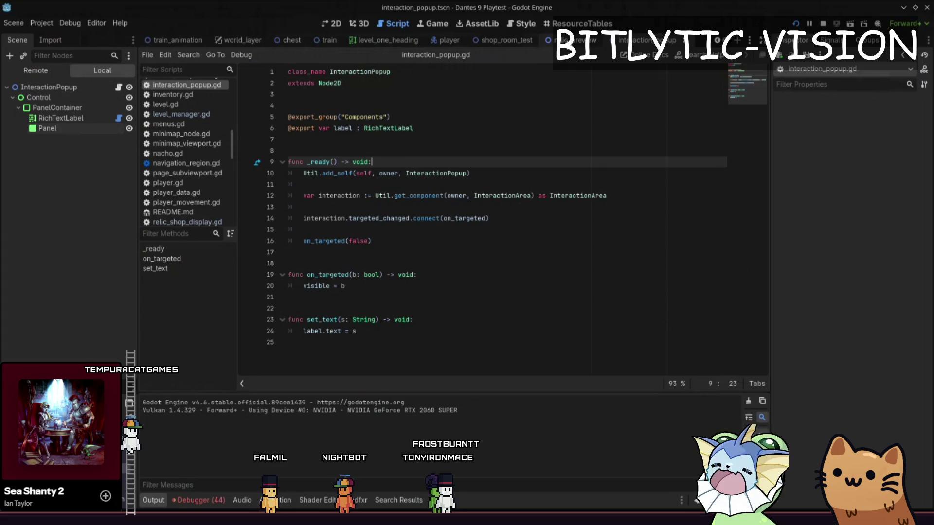
click(575, 44)
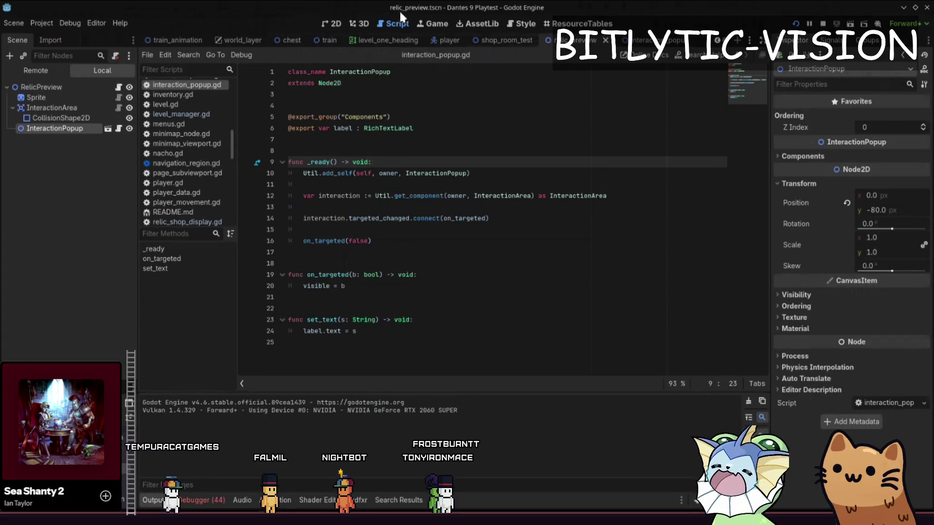
click(331, 23)
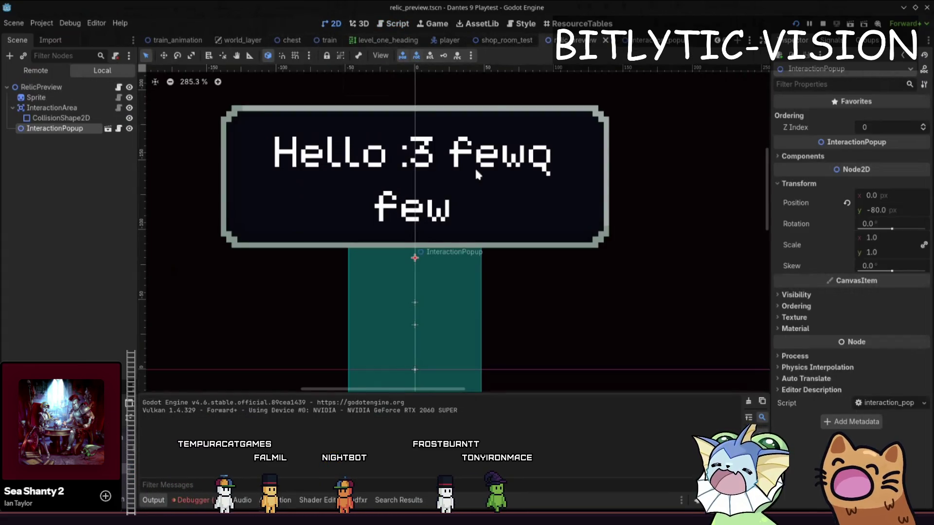
scroll(483, 229, down, 4)
scroll(404, 341, down, 1)
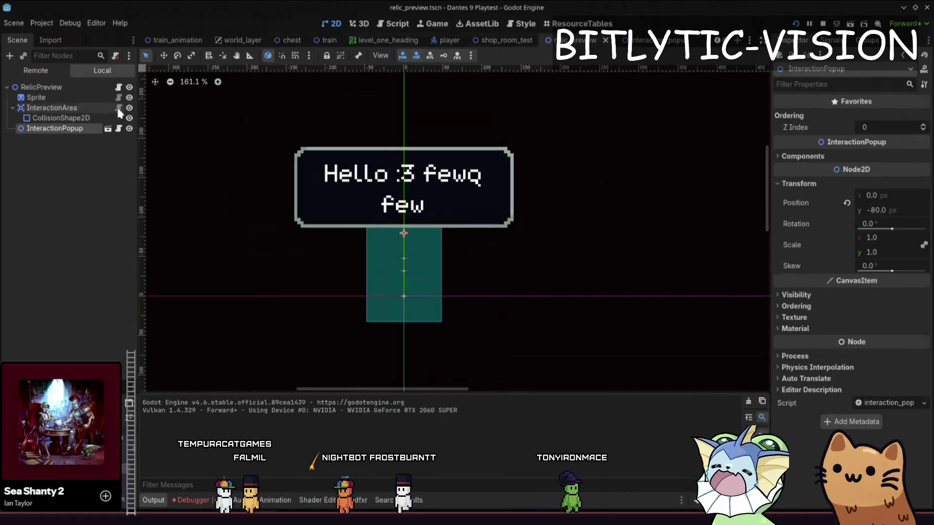
Select the RelicPreview root and hide its InteractionPopup with the eye icon
click(80, 88)
scroll(475, 262, down, 2)
scroll(553, 258, up, 5)
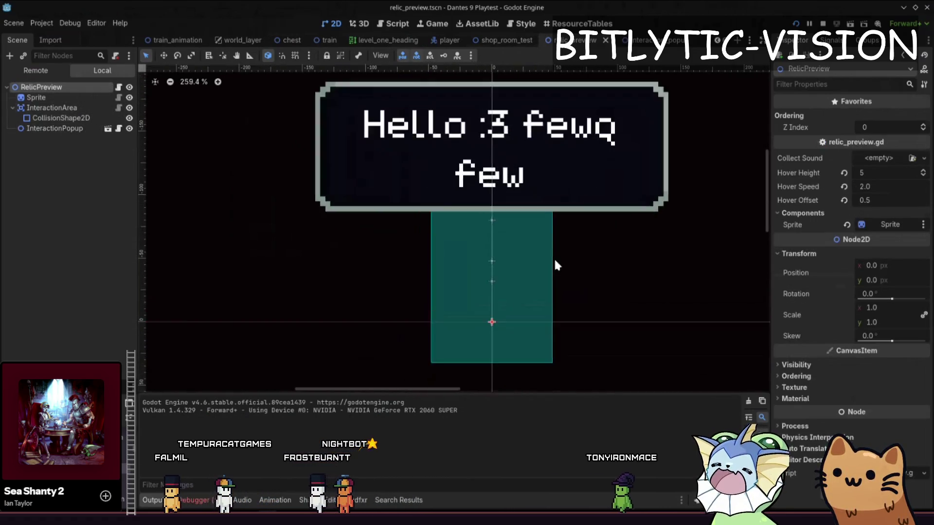
scroll(467, 233, down, 4)
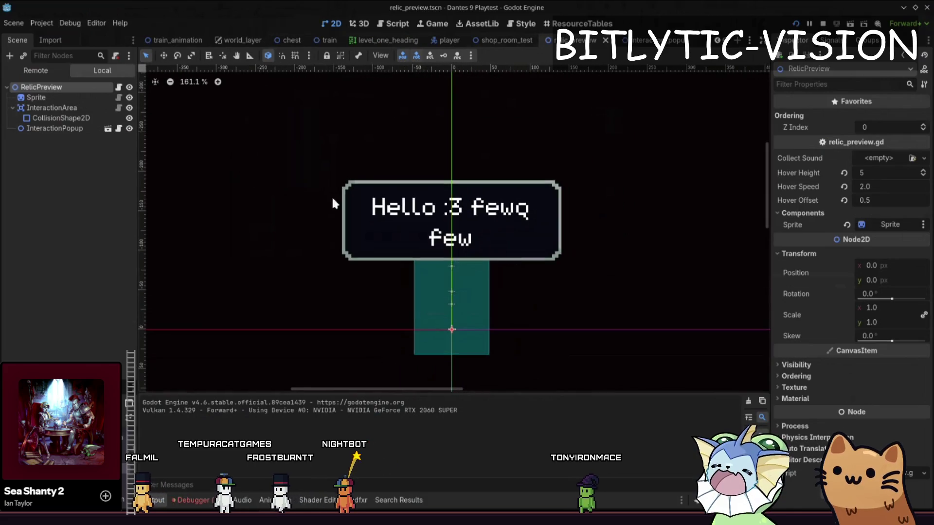
click(129, 128)
scroll(331, 170, up, 3)
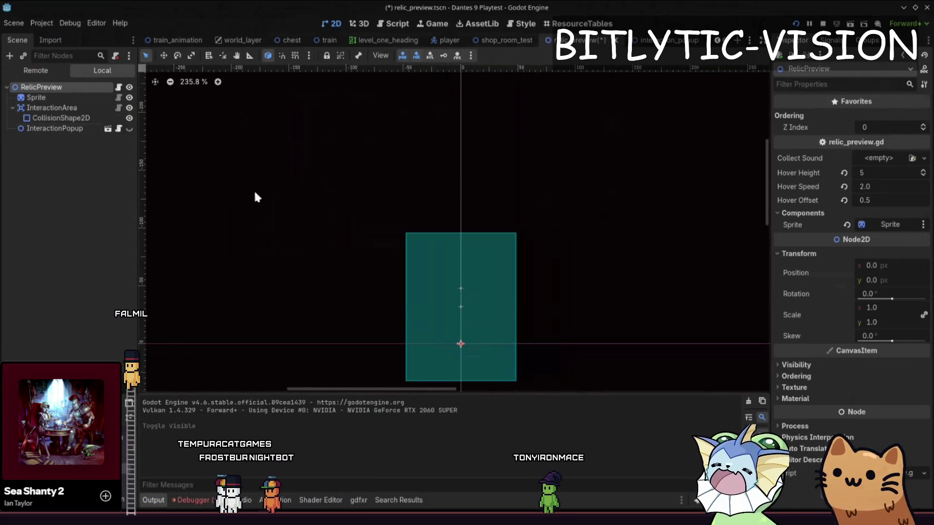
key(ctrl+a)
Add a RichTextLabel, anchor it bottom centre, and move it above the relic
text(richtextlabel)
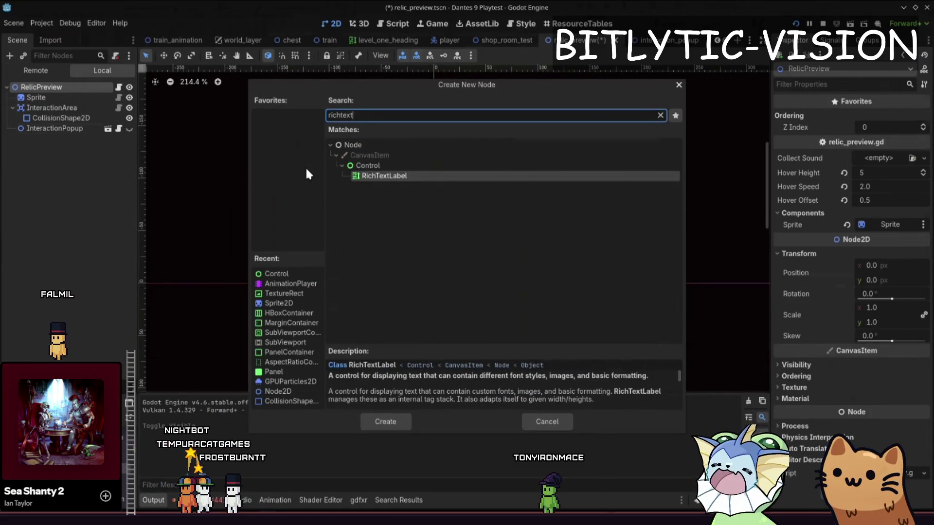
key(Return)
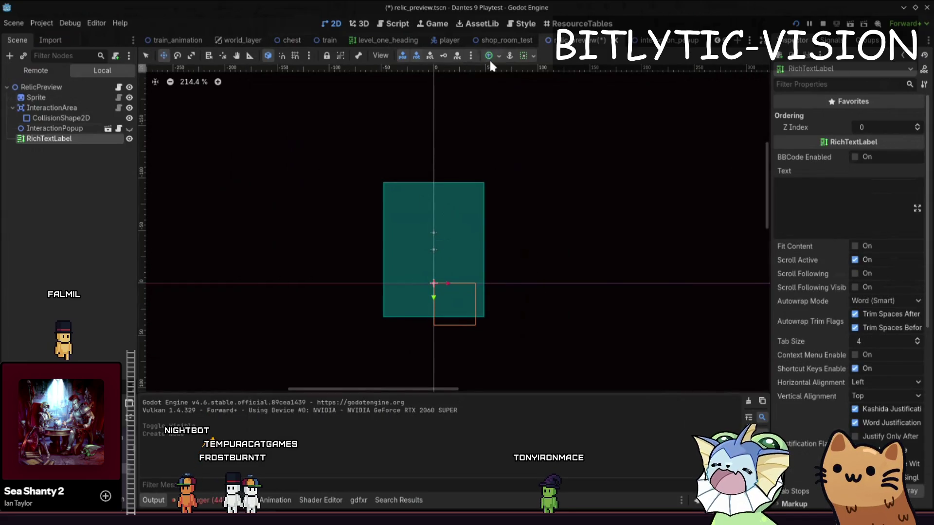
click(489, 58)
click(512, 89)
click(512, 125)
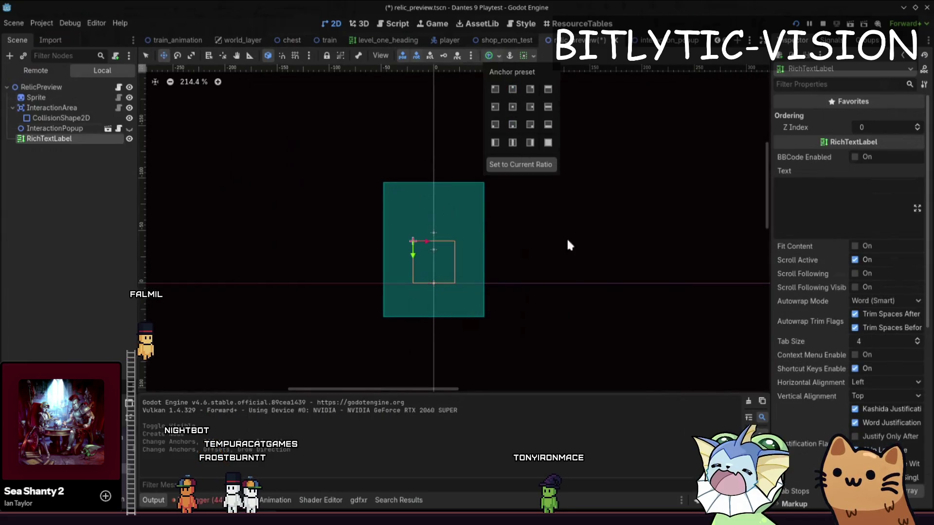
key(Escape)
drag(550, 261, 567, 275)
key(shift+Up)
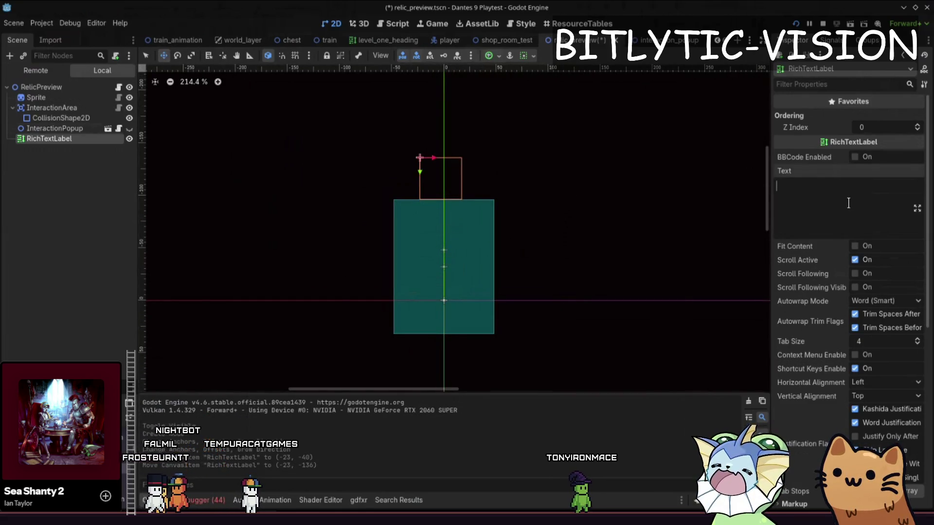
Set the label text to $50 and turn on Fit Content
text($50)
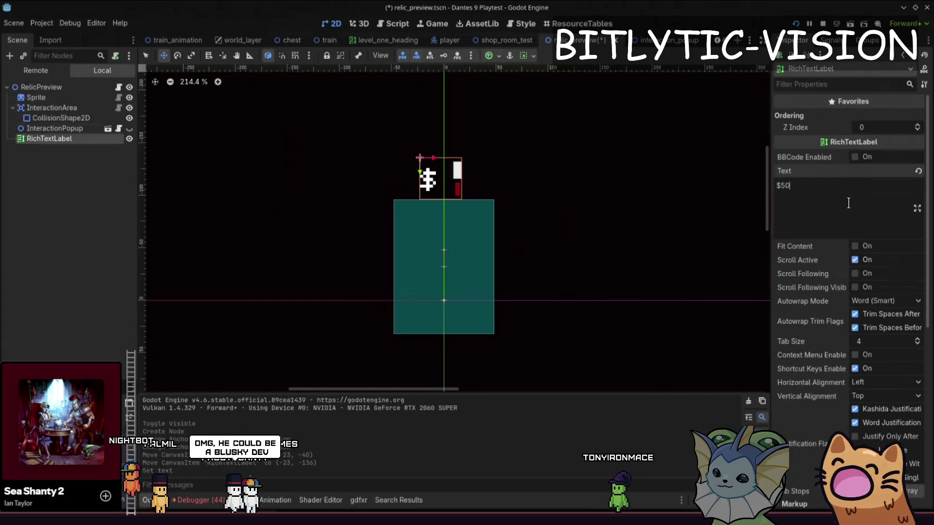
click(859, 260)
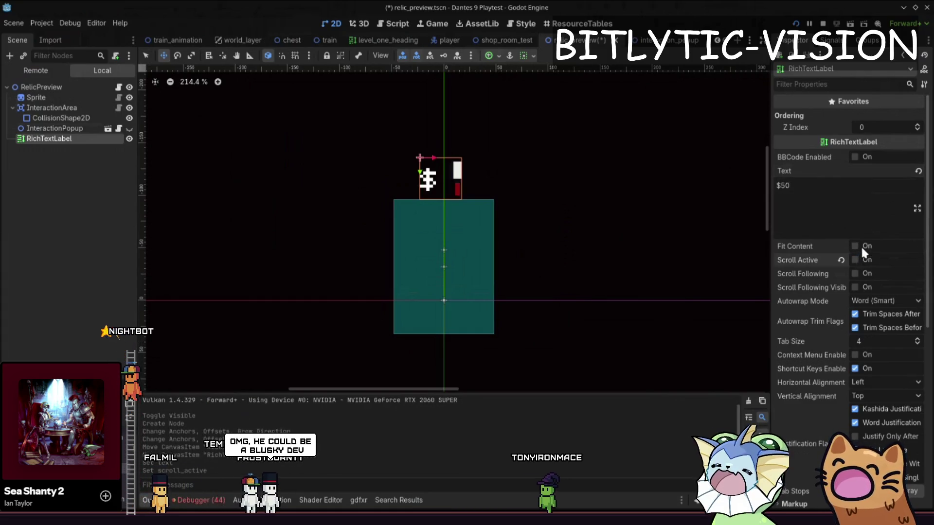
click(860, 245)
click(859, 260)
Change the label's node type to SmartLabel
right_click(82, 138)
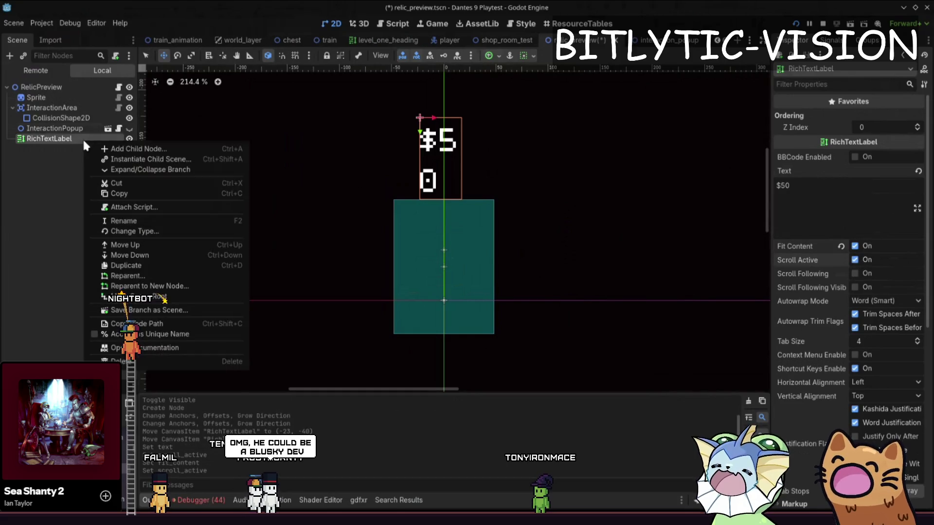
click(121, 231)
text(smartlabel)
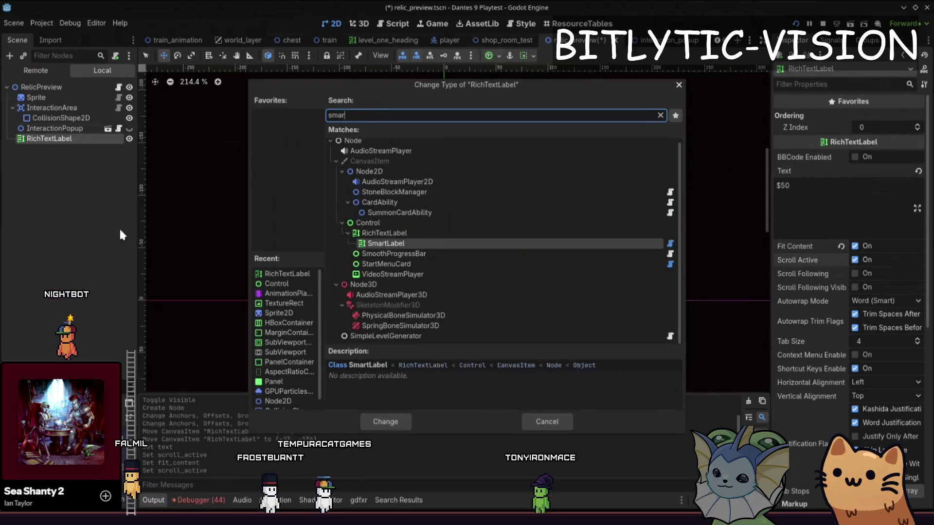
key(Return)
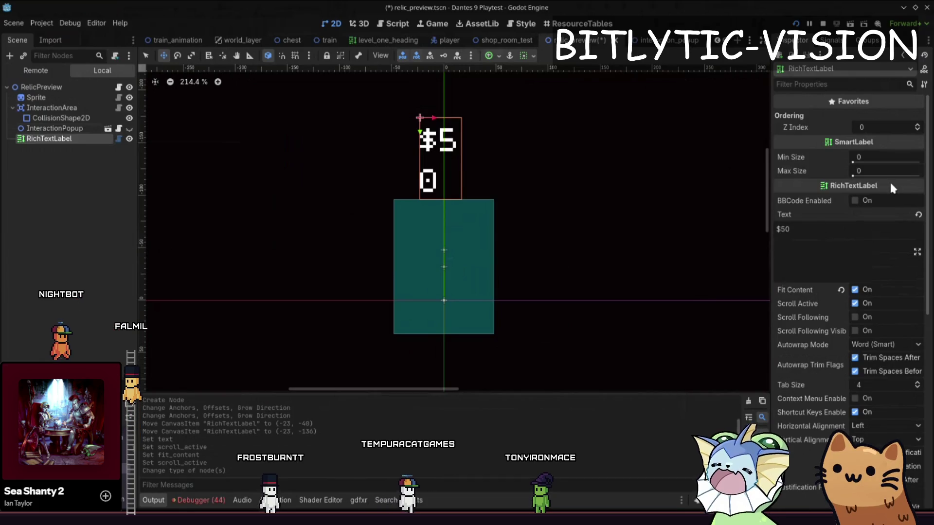
Raise the SmartLabel's max size toward 256 and centre its text horizontally
mouse_move(855, 169)
mouse_down()
mouse_move(874, 170)
mouse_move(871, 157)
mouse_up()
click(869, 452)
drag(875, 171, 885, 171)
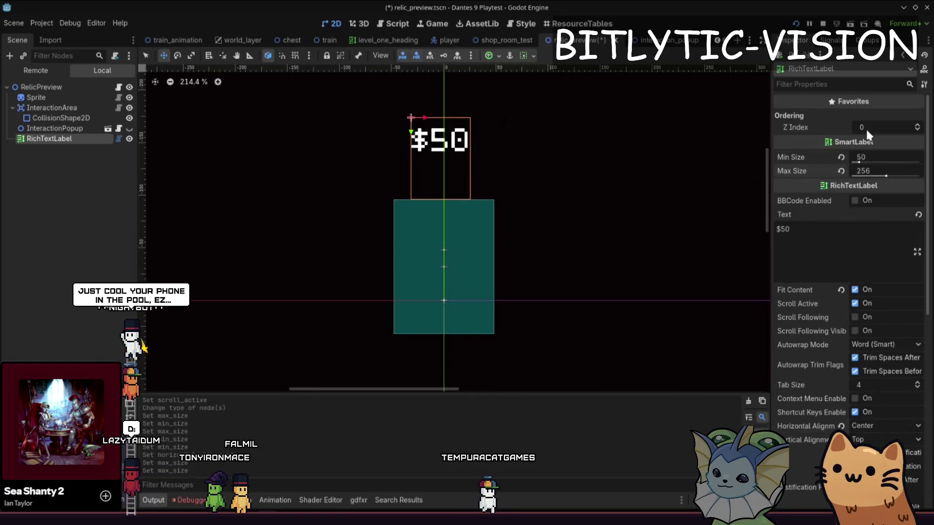
scroll(822, 139, down, 3)
scroll(823, 148, up, 3)
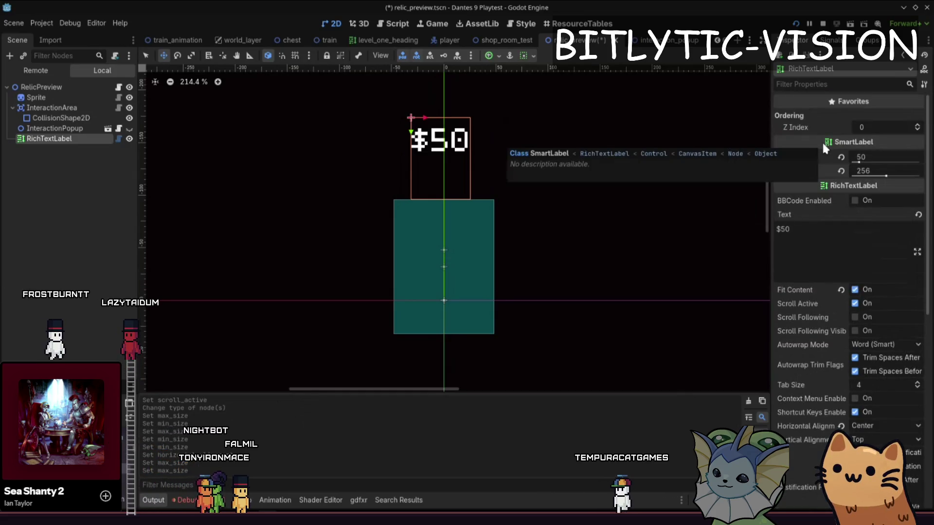
Toggle fit-to-content, reset the custom minimum width to 0, and set SmartLabel min size 75
click(851, 251)
click(862, 290)
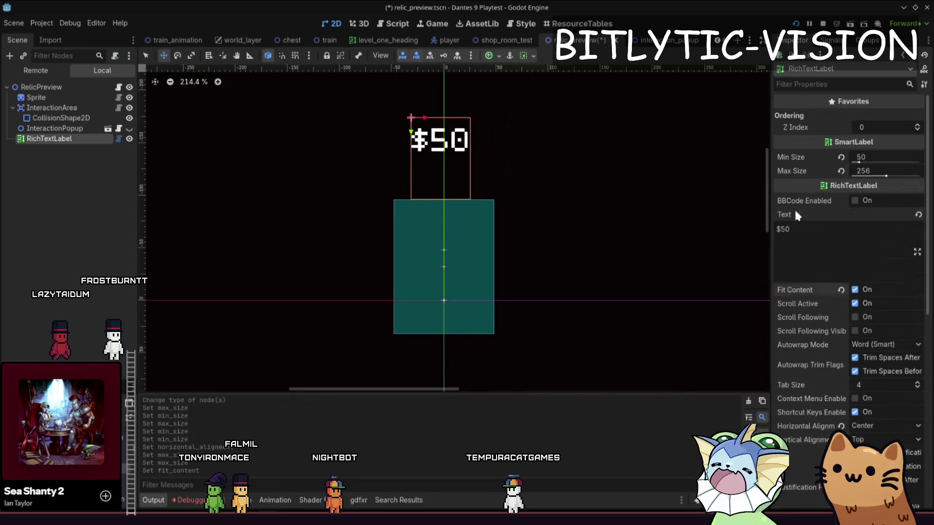
scroll(840, 248, down, 5)
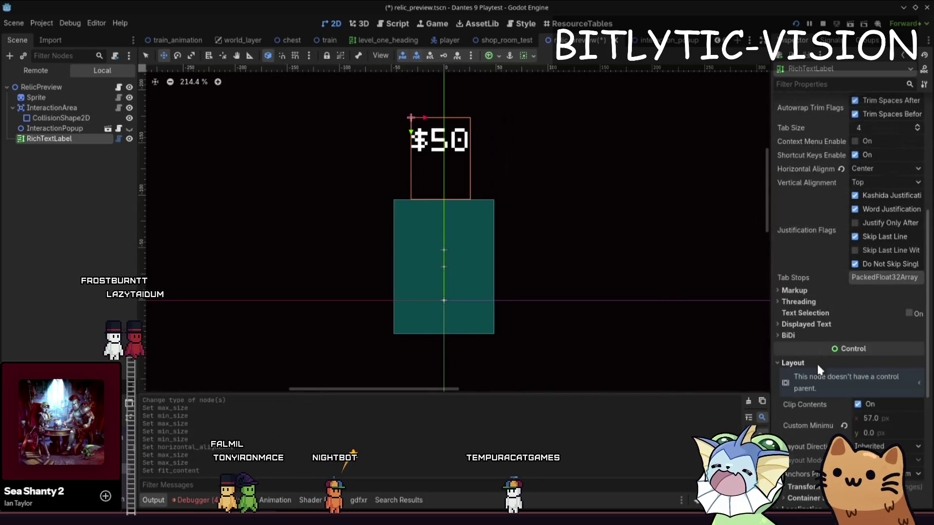
click(844, 423)
scroll(830, 250, up, 5)
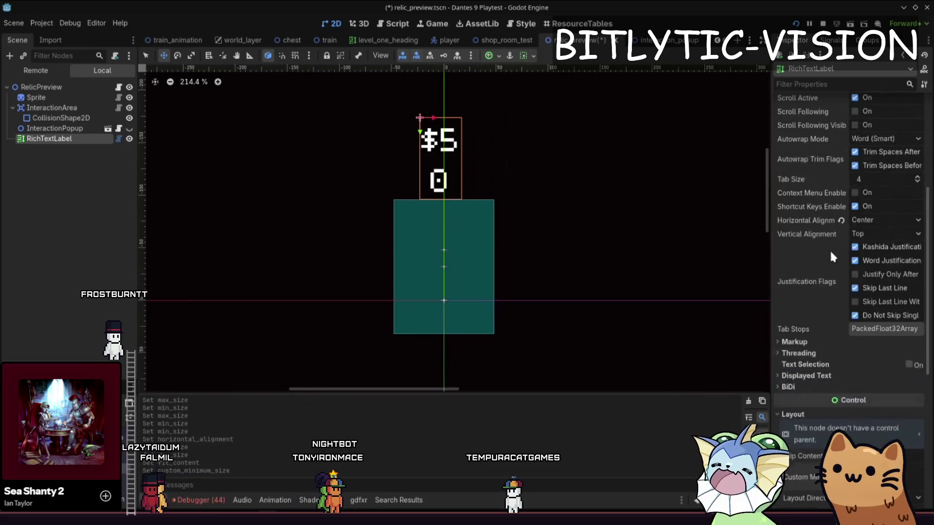
scroll(850, 299, down, 5)
scroll(845, 312, up, 5)
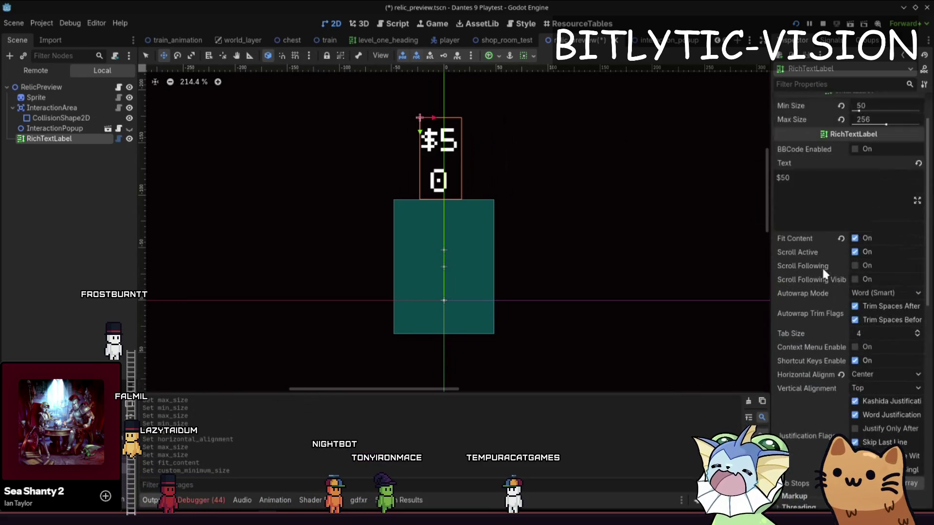
drag(859, 162, 862, 162)
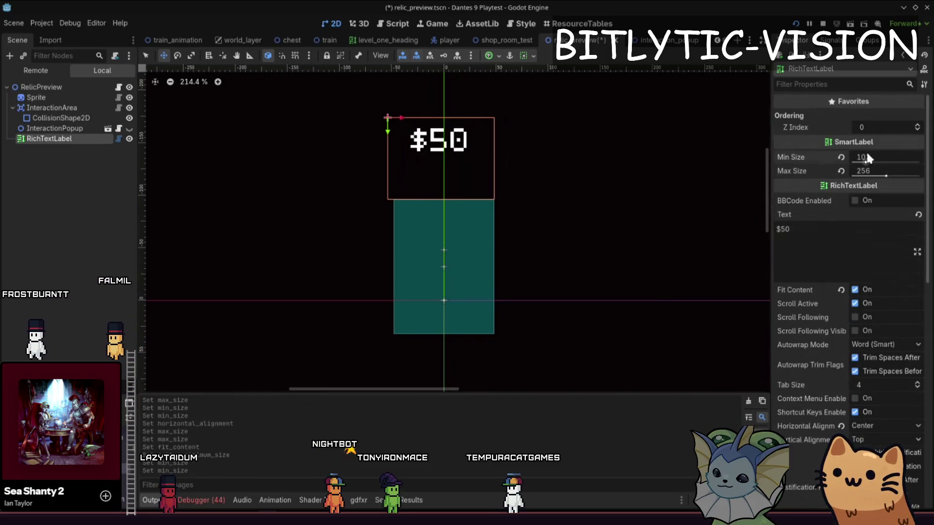
text(75)
key(Return)
Reset custom minimum width to 0 again, turn off fit-to-content, and lower min size to 69
scroll(793, 235, down, 5)
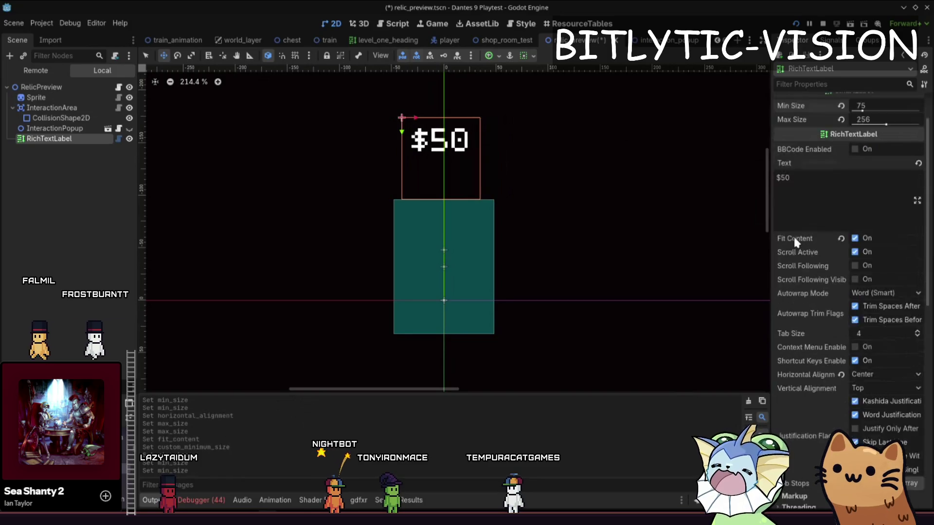
click(845, 426)
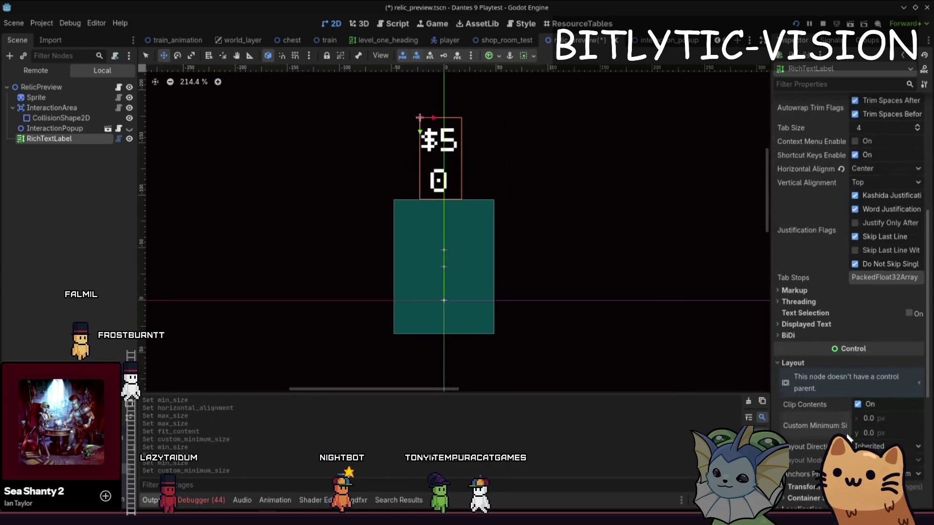
scroll(827, 418, down, 3)
click(827, 384)
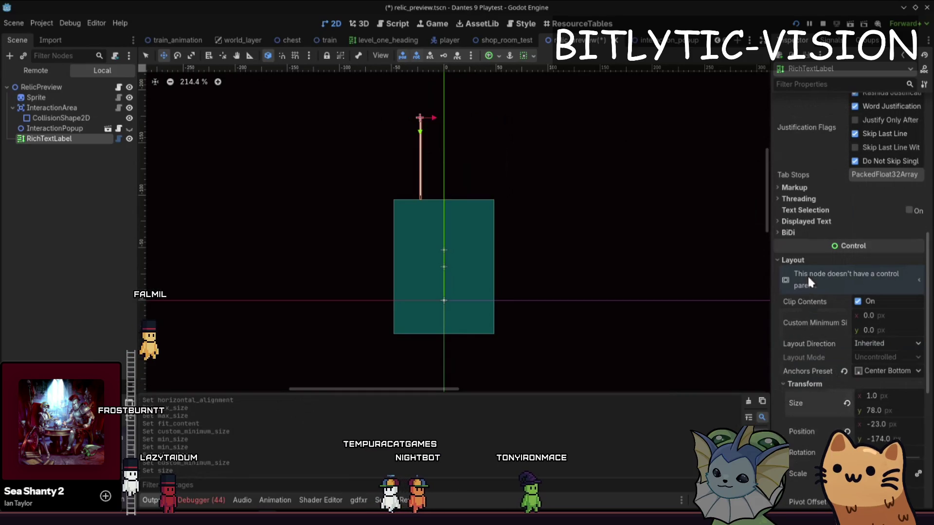
scroll(821, 308, down, 1)
scroll(827, 233, up, 6)
scroll(825, 213, up, 3)
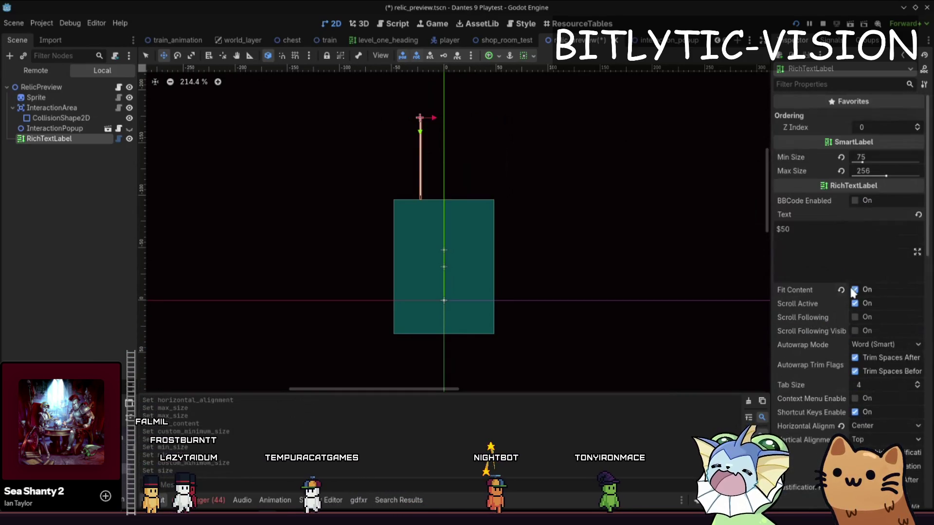
click(854, 289)
drag(863, 161, 859, 167)
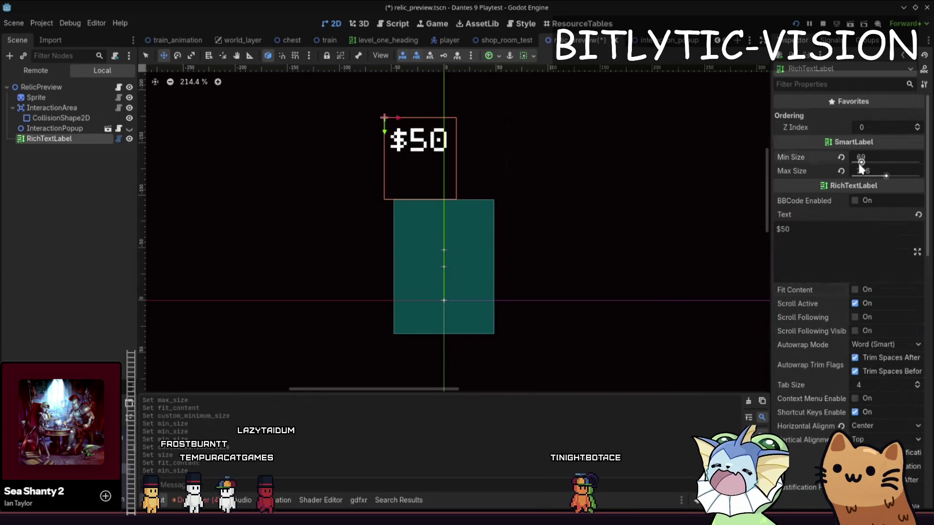
scroll(798, 317, down, 15)
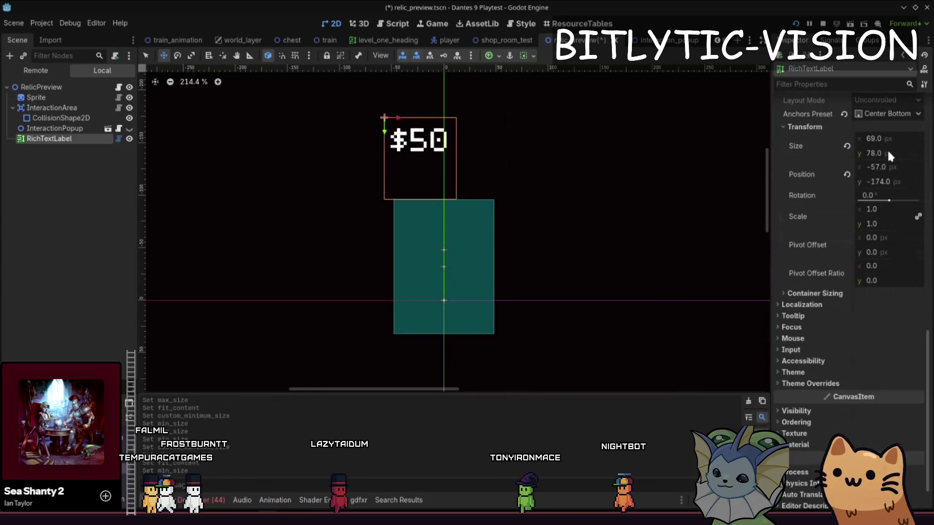
scroll(830, 156, up, 15)
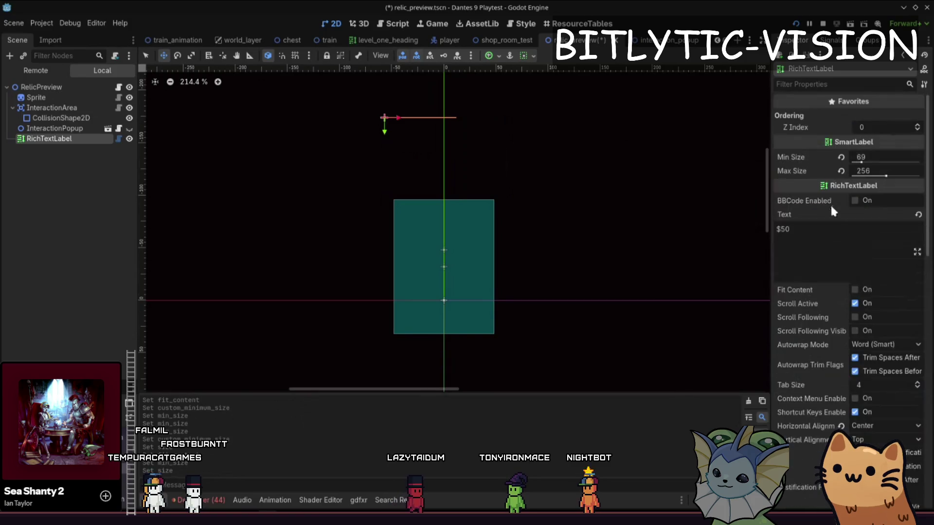
scroll(837, 250, down, 15)
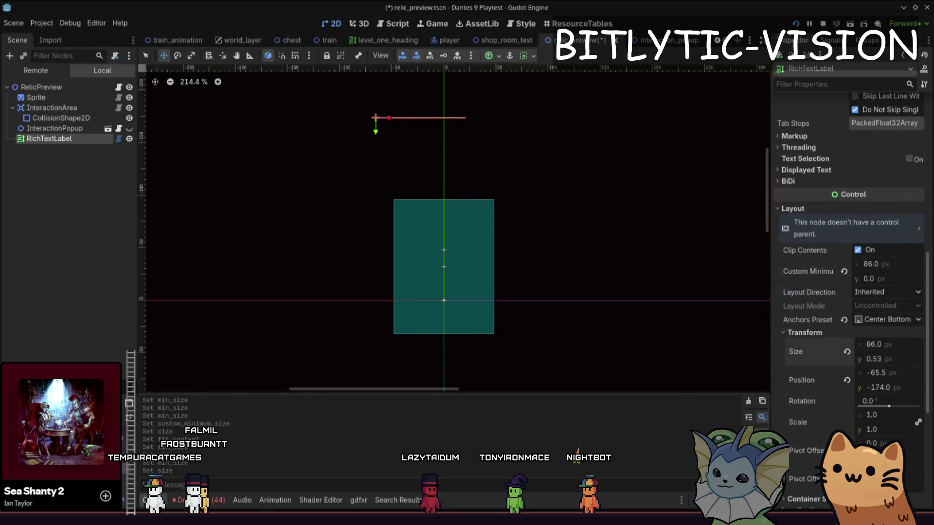
scroll(835, 284, up, 5)
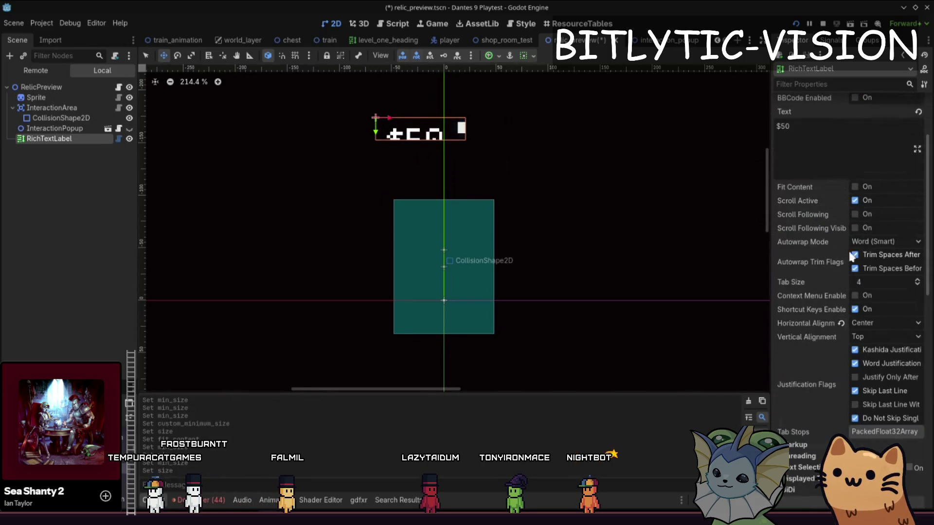
scroll(443, 213, up, 1)
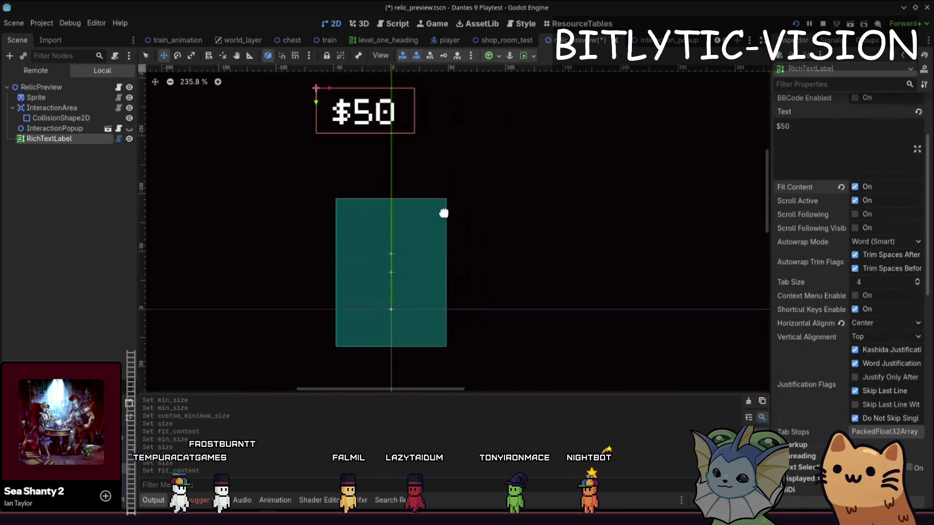
Anchor the $50 label at bottom centre and move it above the teal relic box
click(509, 55)
click(512, 125)
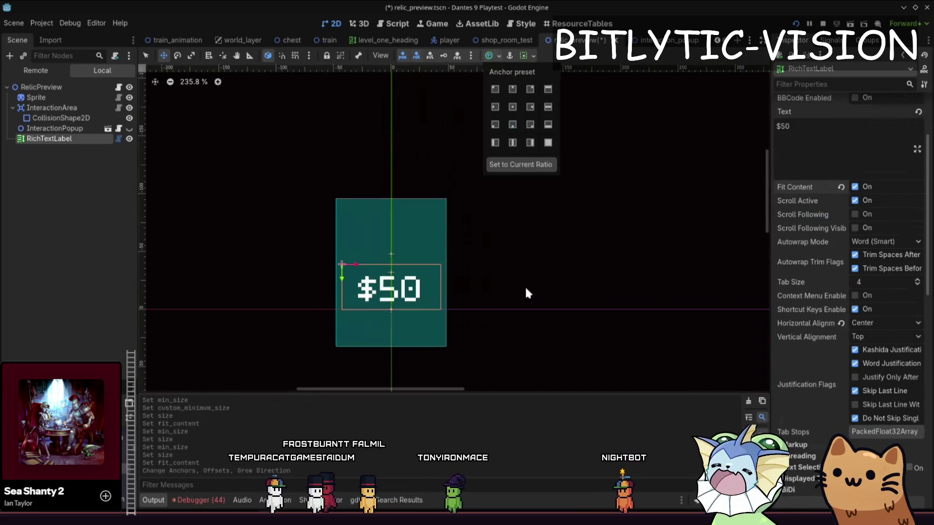
click(517, 309)
drag(517, 308, 513, 192)
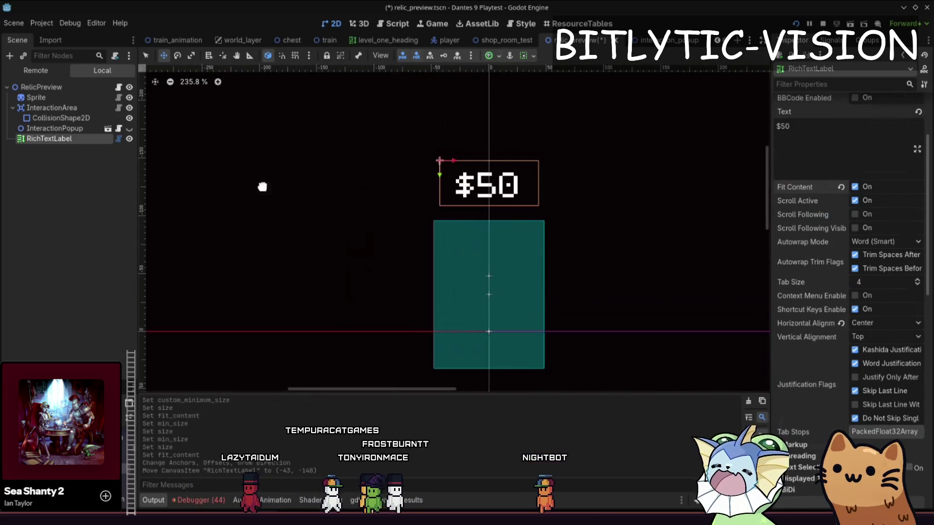
Open relic_preview.gd and add blank lines after the hover exports
click(118, 88)
click(456, 139)
key(Return)
key(Return)
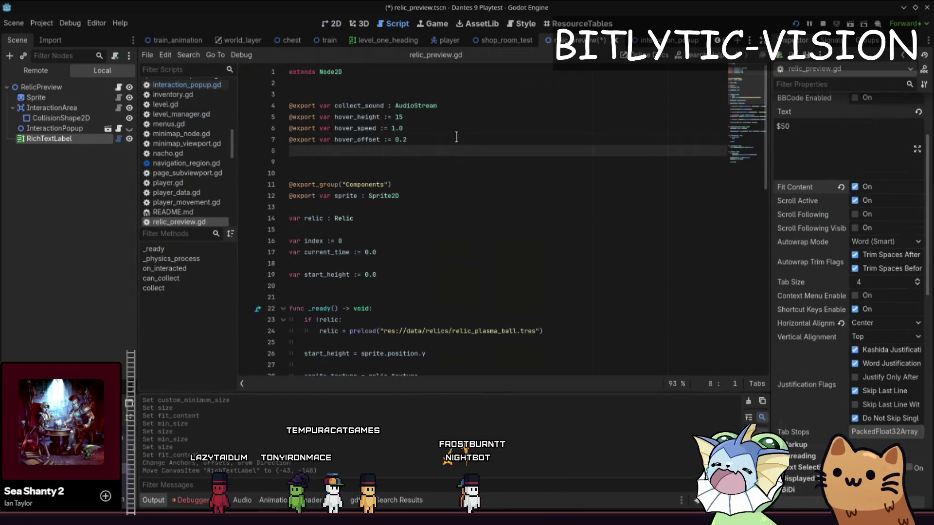
text(@e)
key(ctrl+BackSpace)
key(BackSpace)
key(Down)
key(Down)
key(Down)
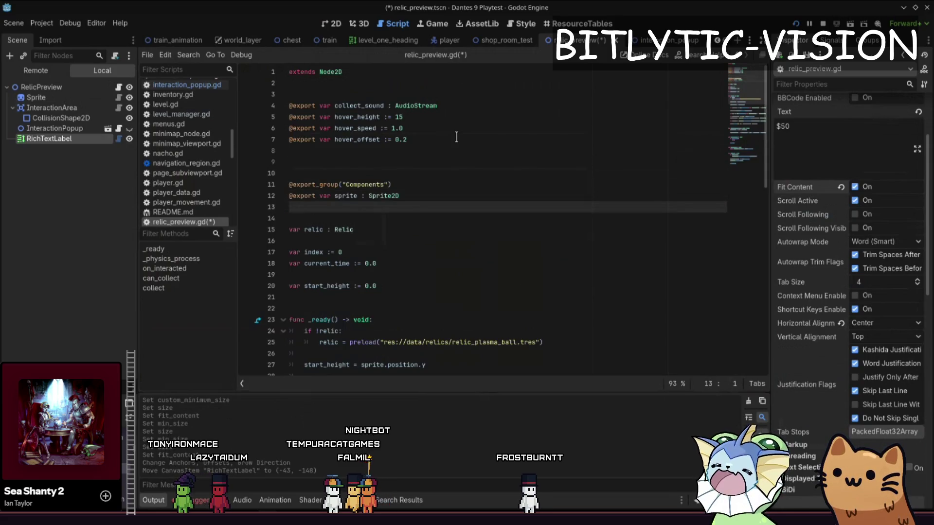
text(xport var price)
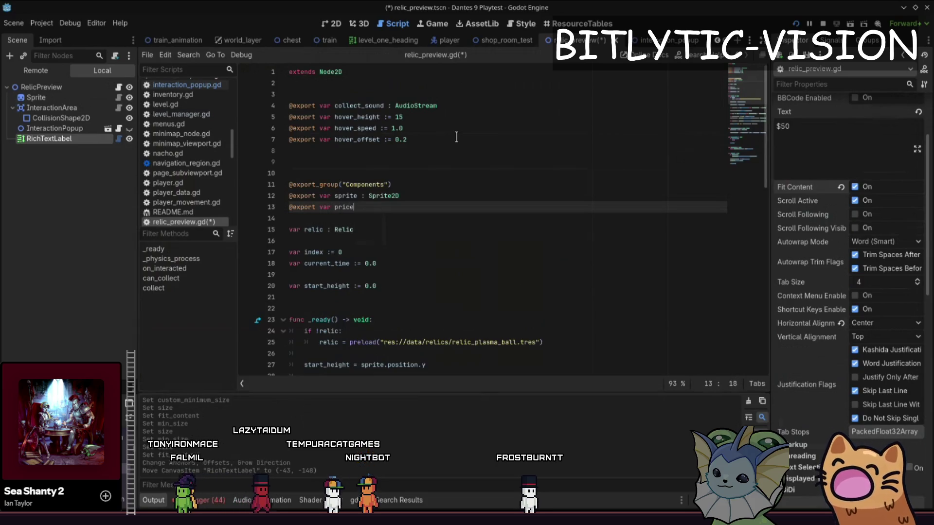
text( RichTExt)
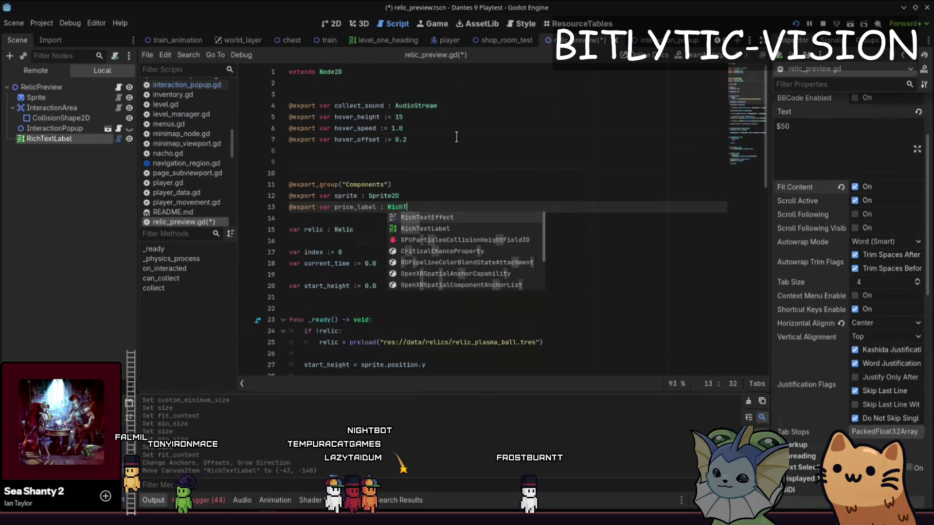
key(Up)
key(Up)
key(Up)
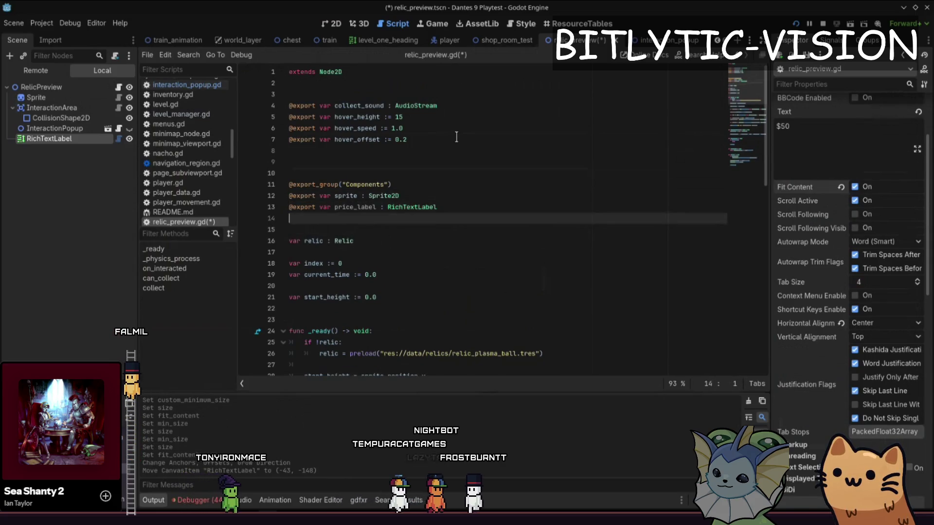
key(BackSpace)
key(BackSpace)
key(ctrl+s)
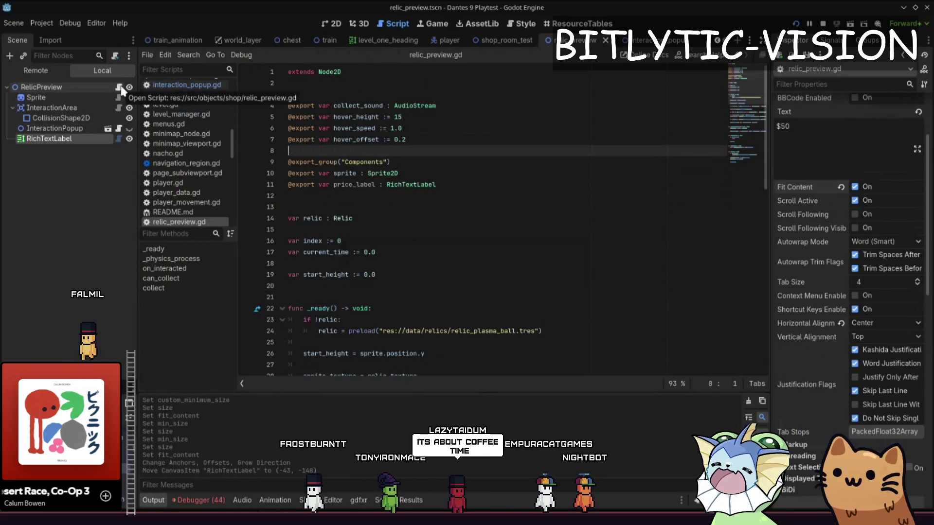
click(428, 173)
click(56, 139)
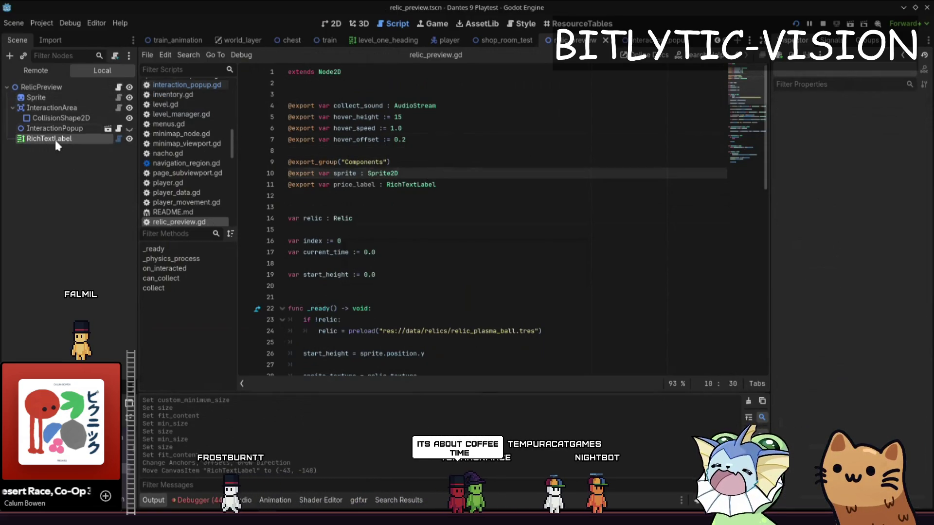
Assign the RichTextLabel node to the RelicPreview's Price Label slot
click(44, 87)
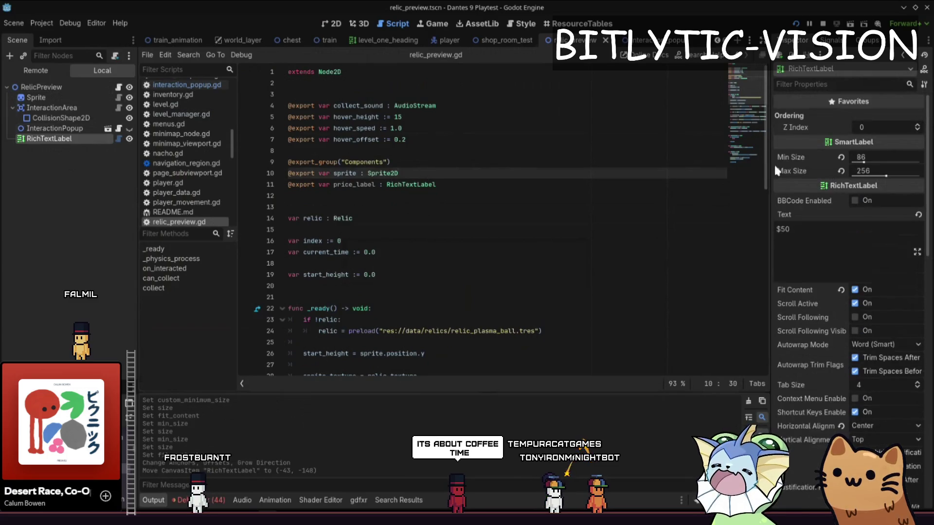
drag(68, 140, 881, 239)
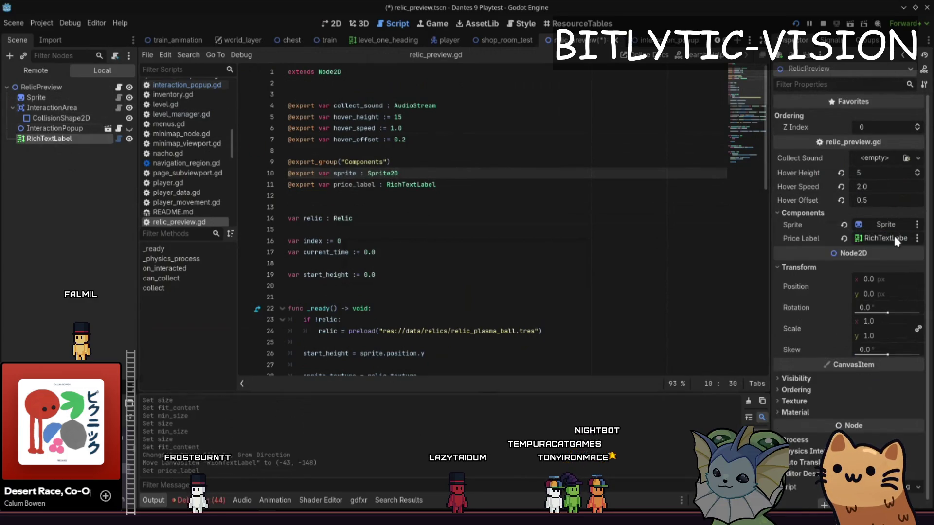
scroll(466, 194, down, 6)
scroll(466, 193, down, 3)
Delete the popup lookup line and select the popup set_text statement
mouse_move(540, 220)
mouse_down()
mouse_move(414, 218)
mouse_move(341, 168)
mouse_move(308, 214)
mouse_up()
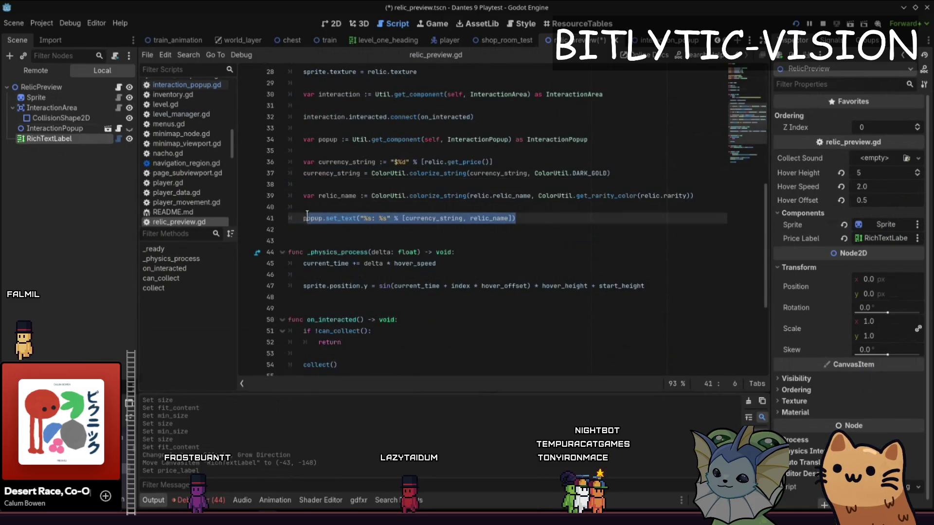
scroll(344, 213, up, 2)
drag(632, 219, 636, 199)
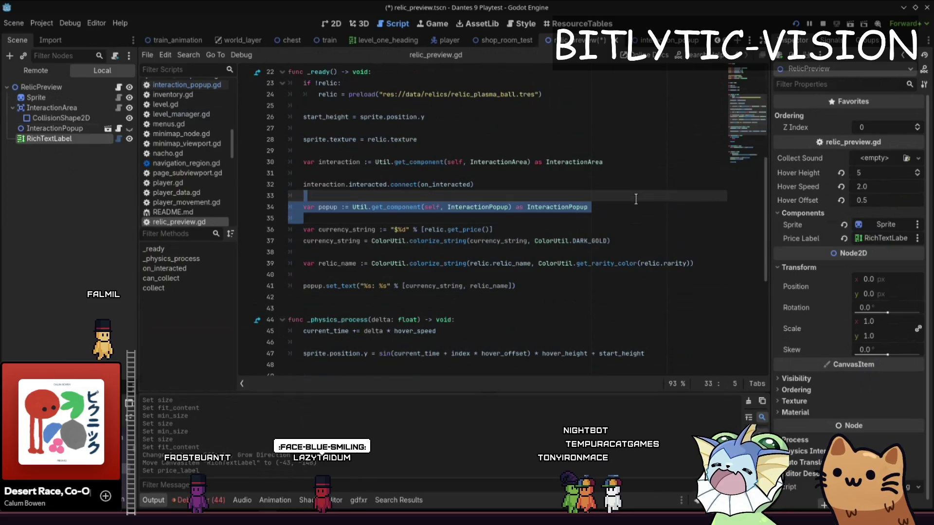
key(BackSpace)
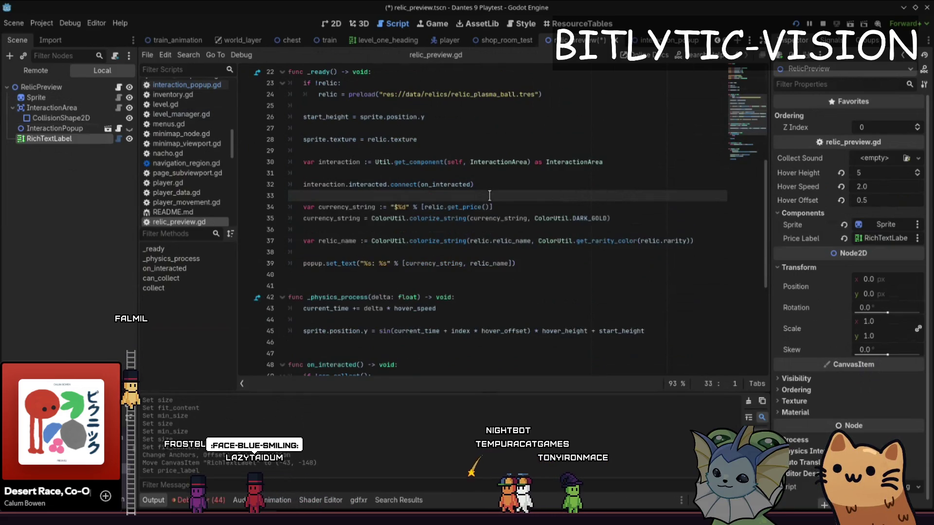
click(539, 266)
click(517, 194)
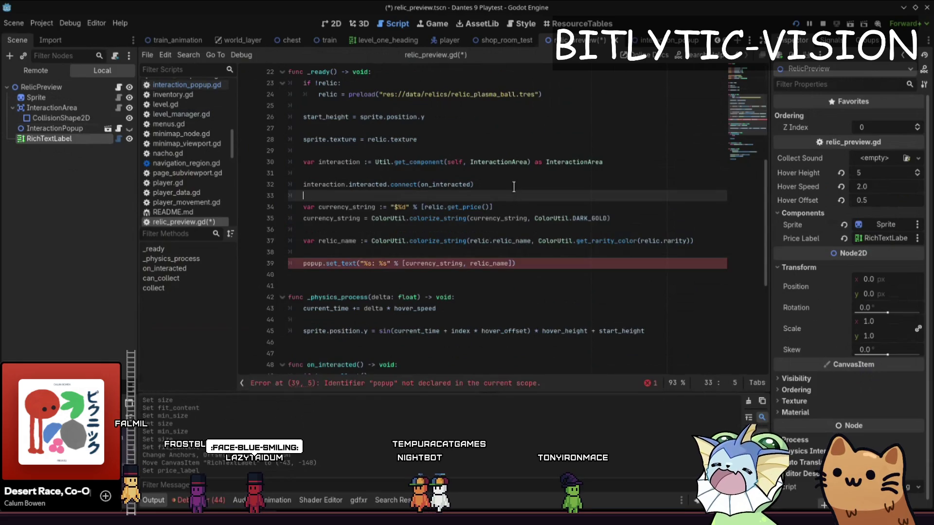
click(538, 265)
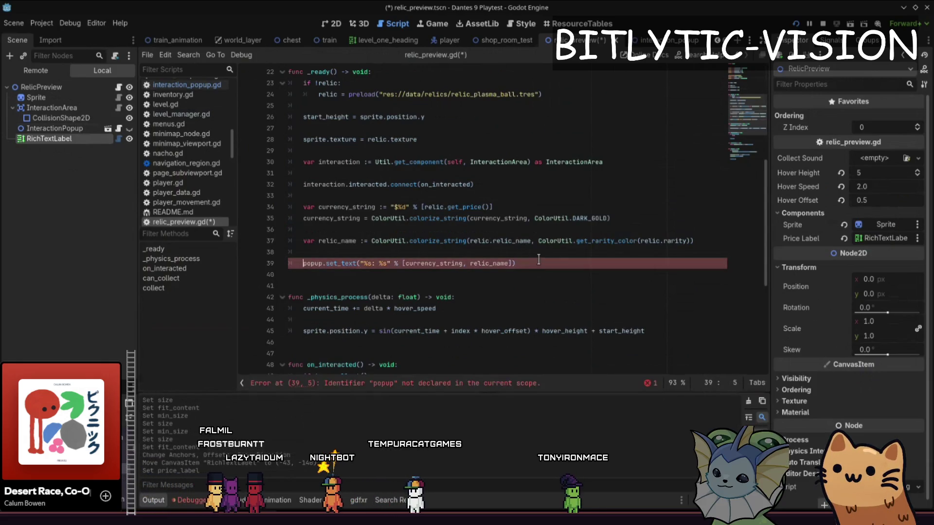
triple_click(539, 260)
Replace popup.set_text with price_label.text assigned the format string, remove leftovers, and save
key(Home)
key(ctrl+shift+Return)
key(ctrl+shift+Return)
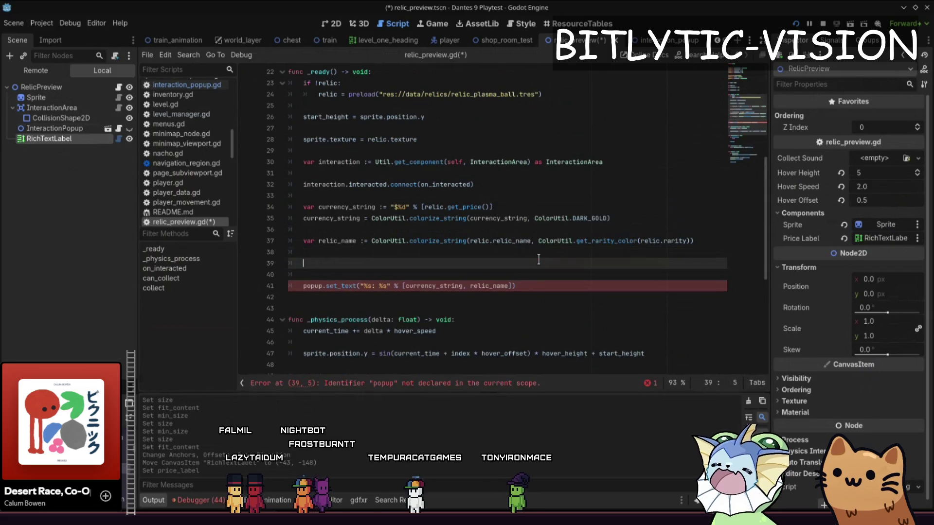
text(ice_label.)
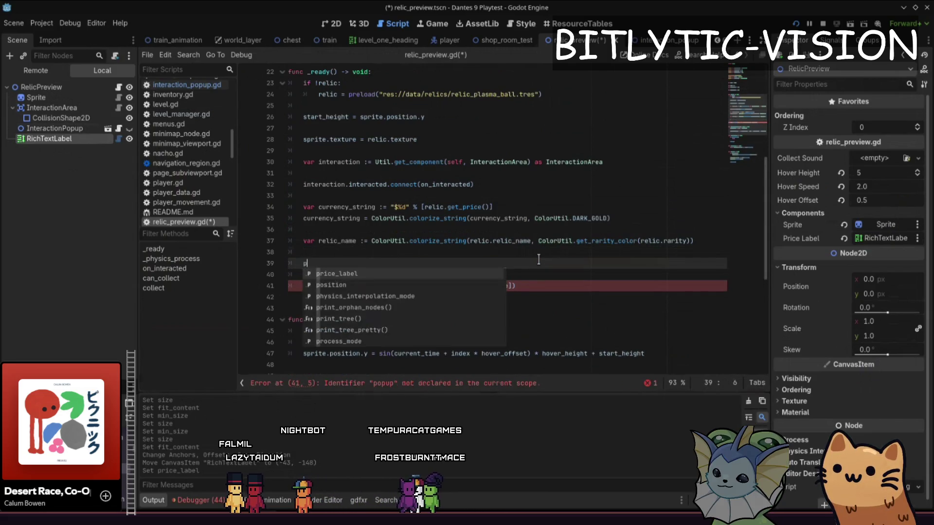
text(text)
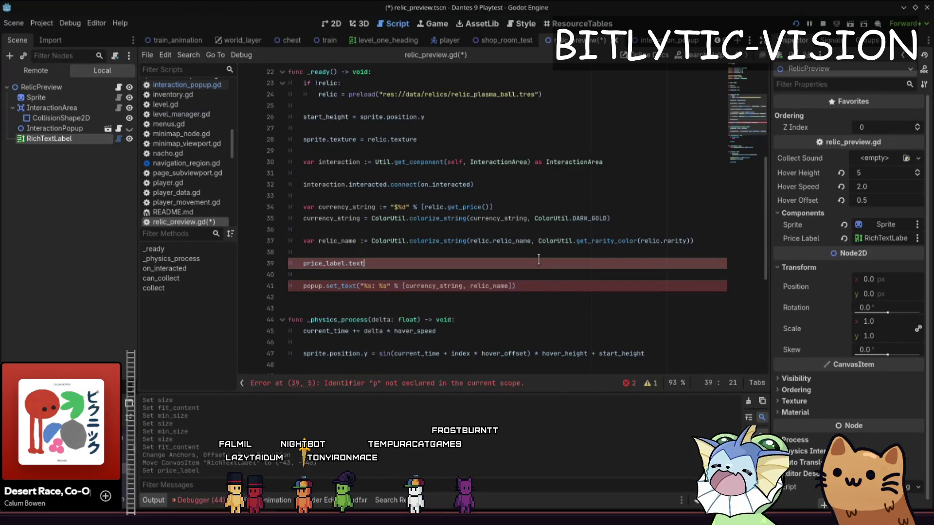
key(Escape)
key(Down)
key(Down)
key(Left)
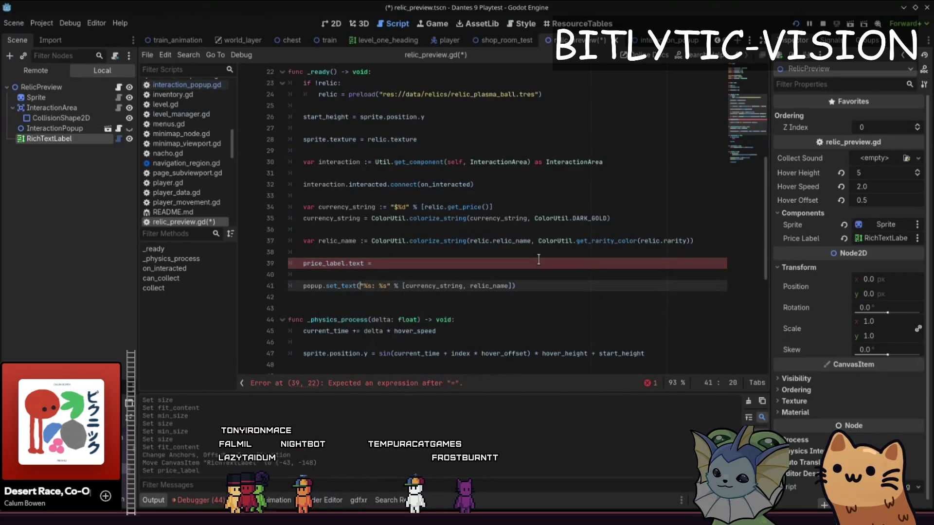
key(ctrl+x)
key(Up)
key(Up)
key(ctrl+v)
key(shift+Down)
key(shift+Down)
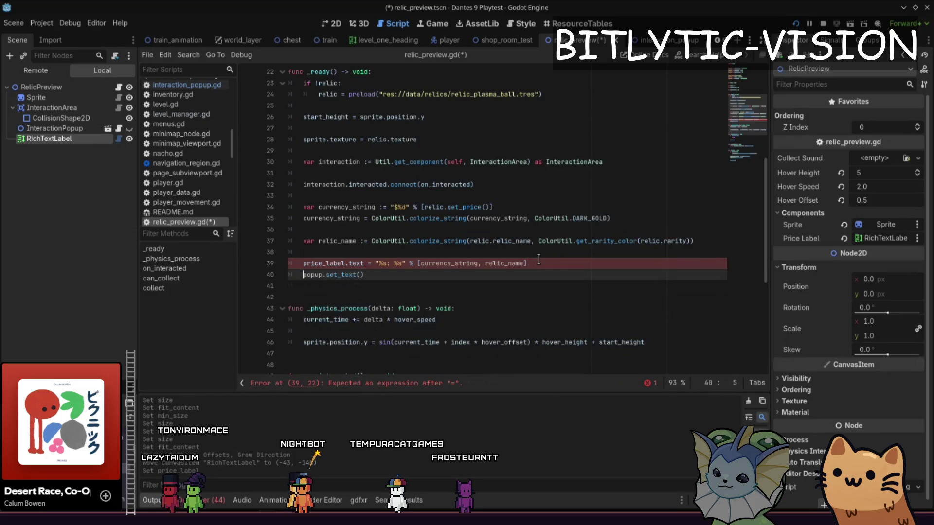
key(Delete)
key(ctrl+s)
key(ctrl+F1)
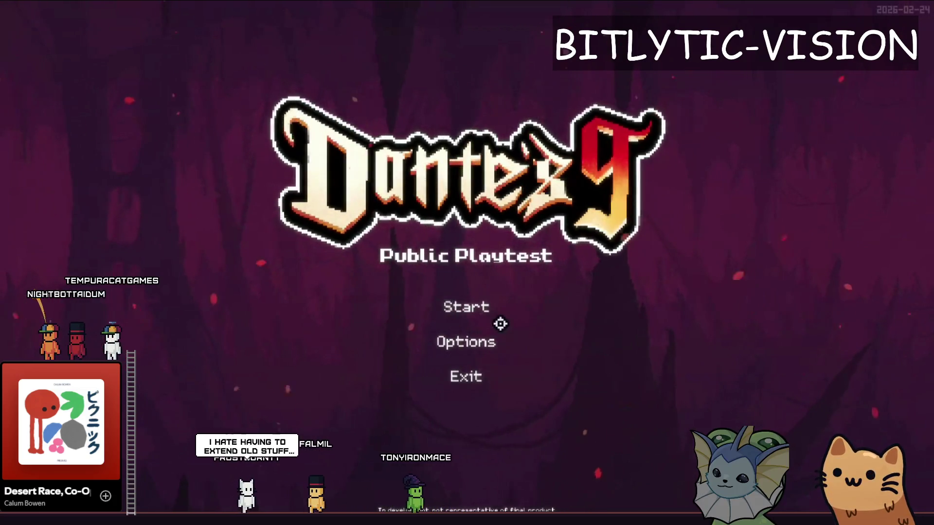
In the running game, start a fresh level and teleport into the shop room via the F1 debug menu
click(497, 309)
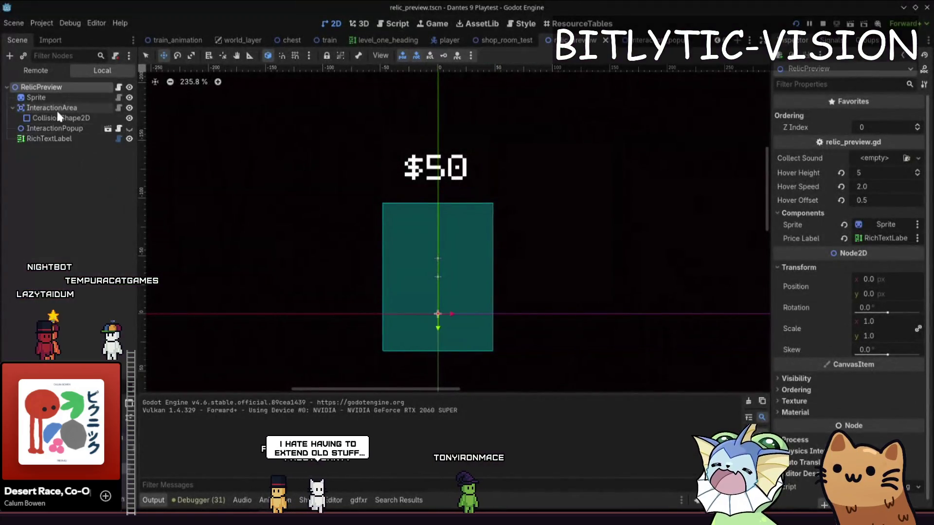
key(d)
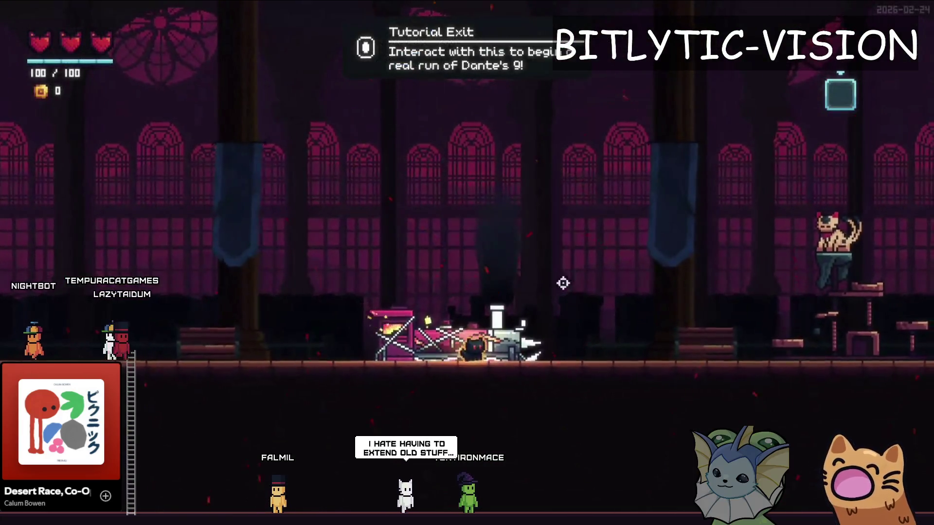
key(F1)
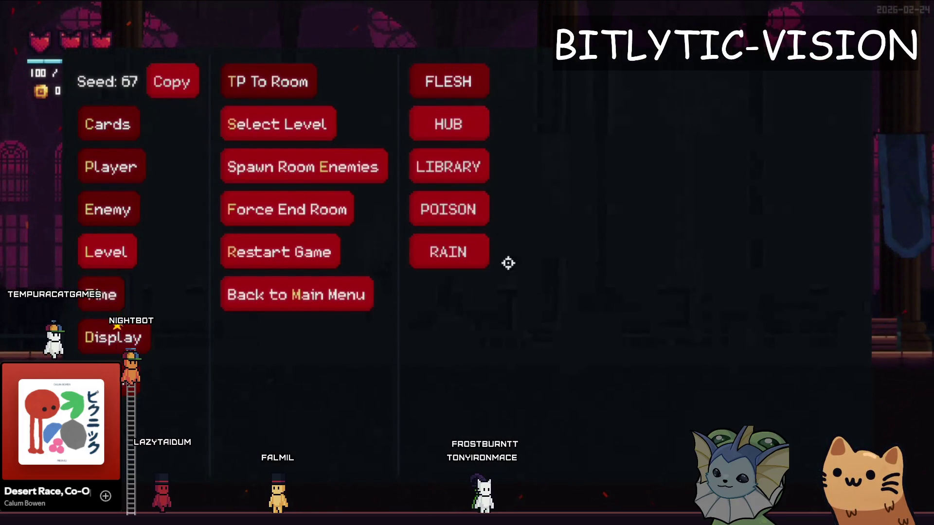
key(Return)
key(F1)
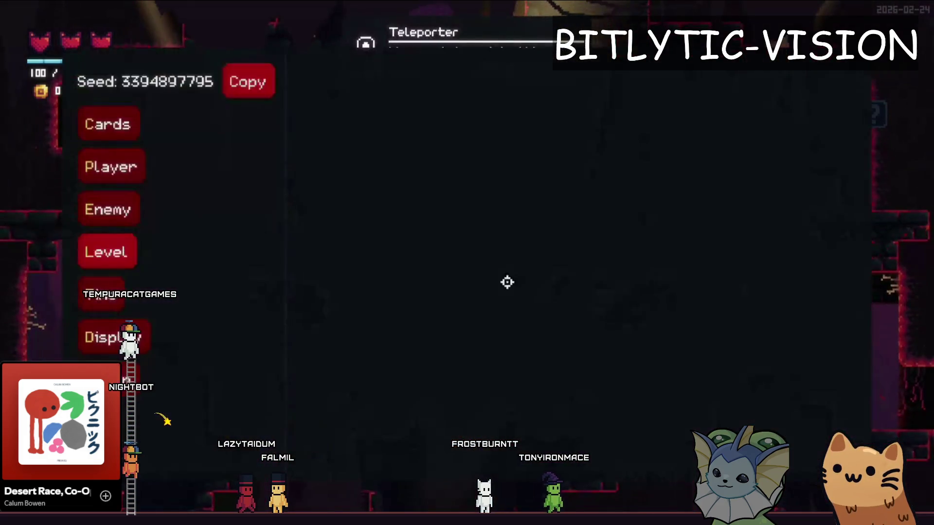
scroll(535, 291, down, 3)
click(569, 422)
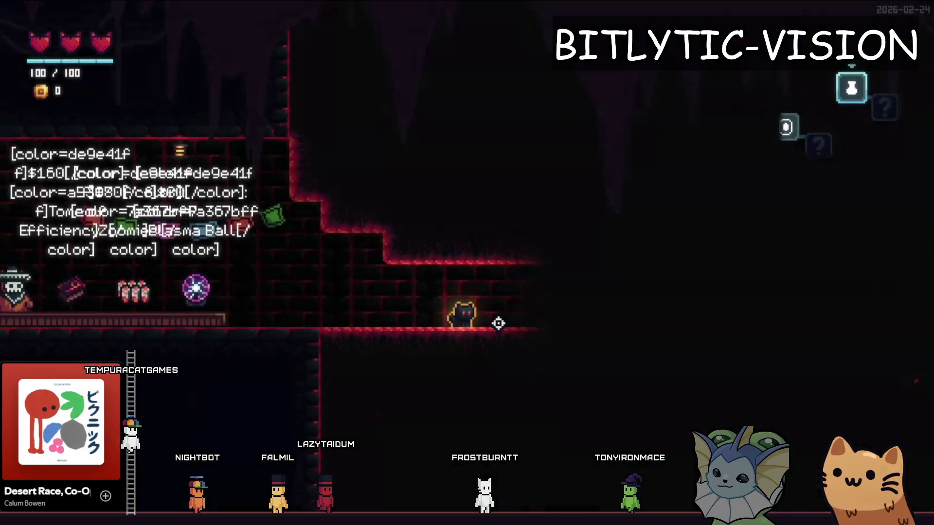
Enable BBCode on the RichTextLabel and set price_label.text to "%s" % [currency_string]
key(F8)
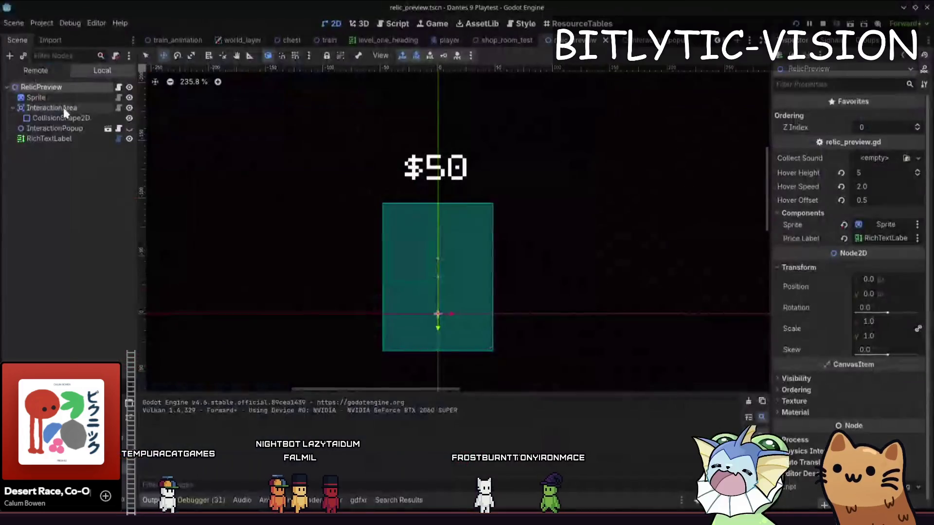
click(44, 140)
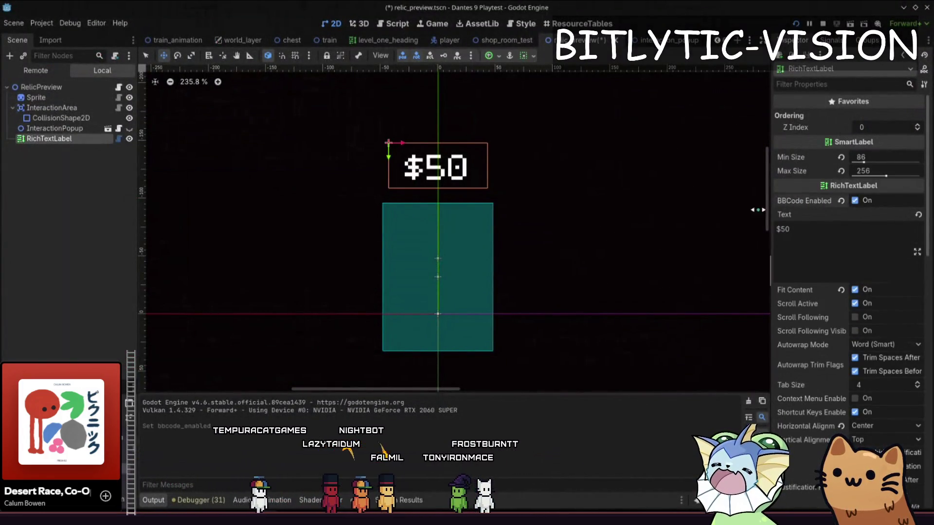
key(alt+Tab)
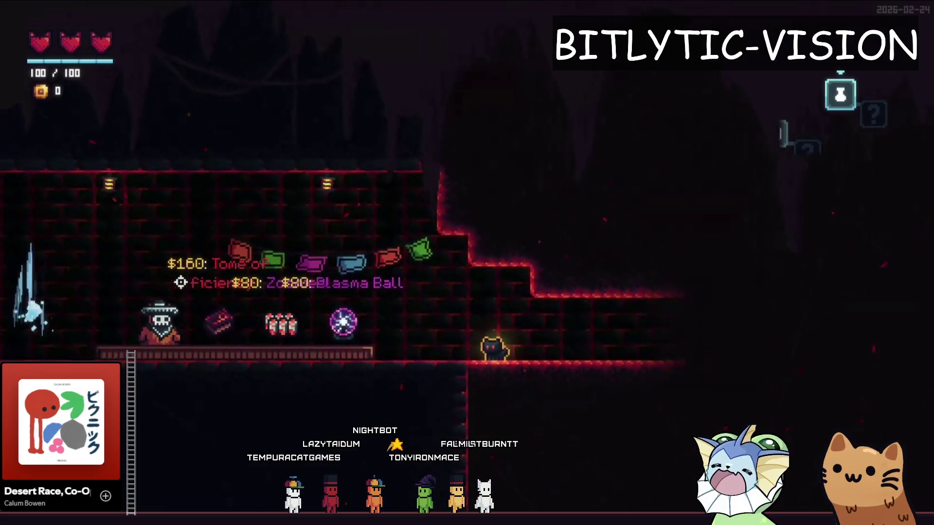
key(alt+Tab)
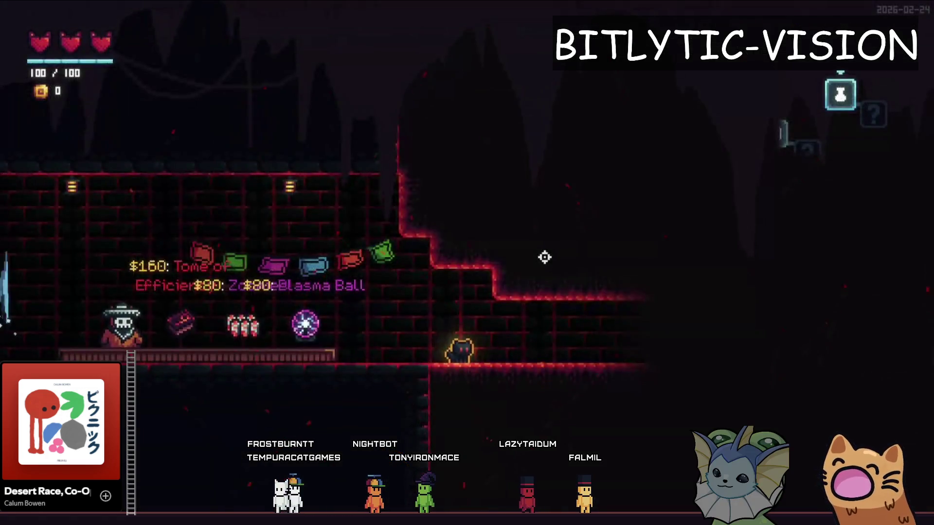
Rerun the game, start a new level, and teleport back to the shop to recheck the labels
key(F1)
click(515, 90)
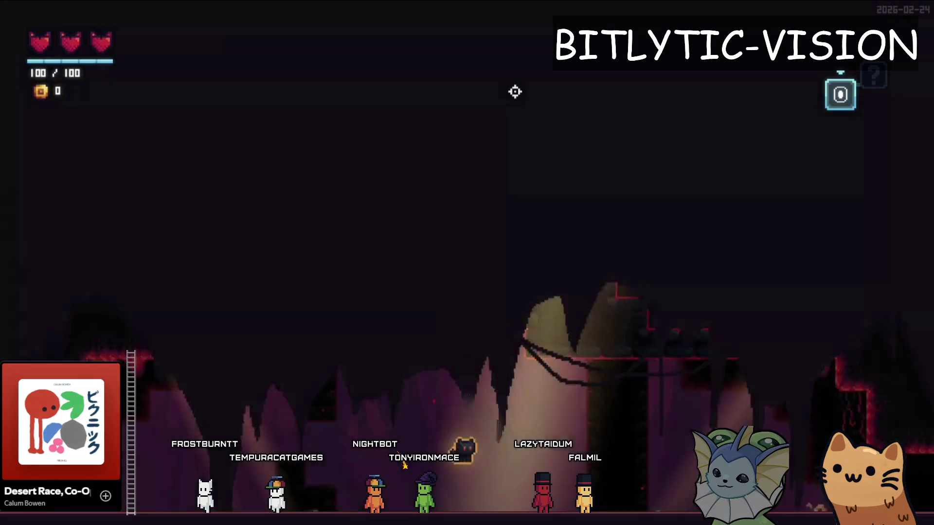
key(F1)
click(594, 259)
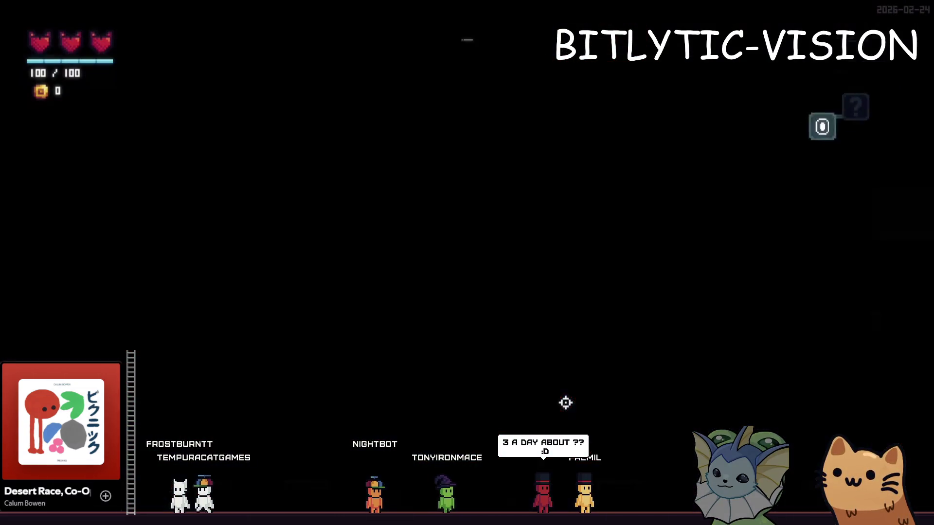
key(F8)
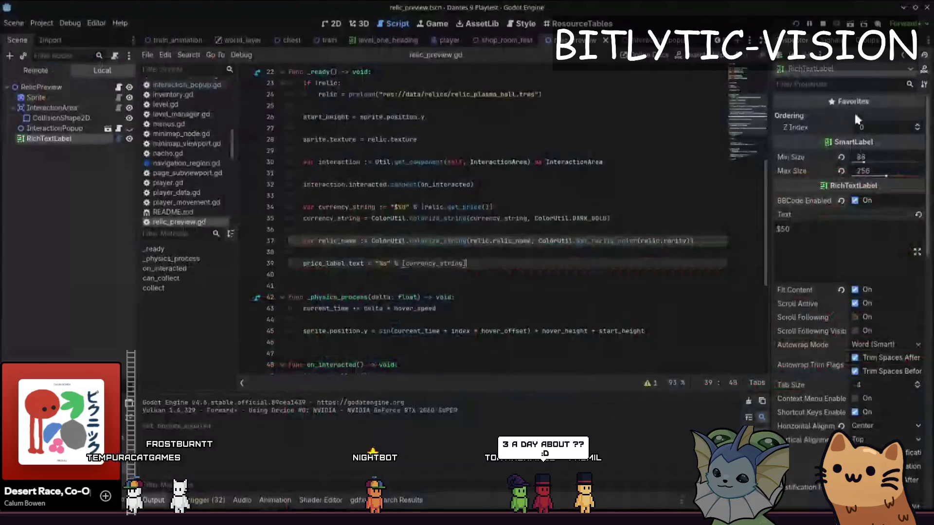
Walk up to the skull relic in the shop to check its label, then close the game
key(F5)
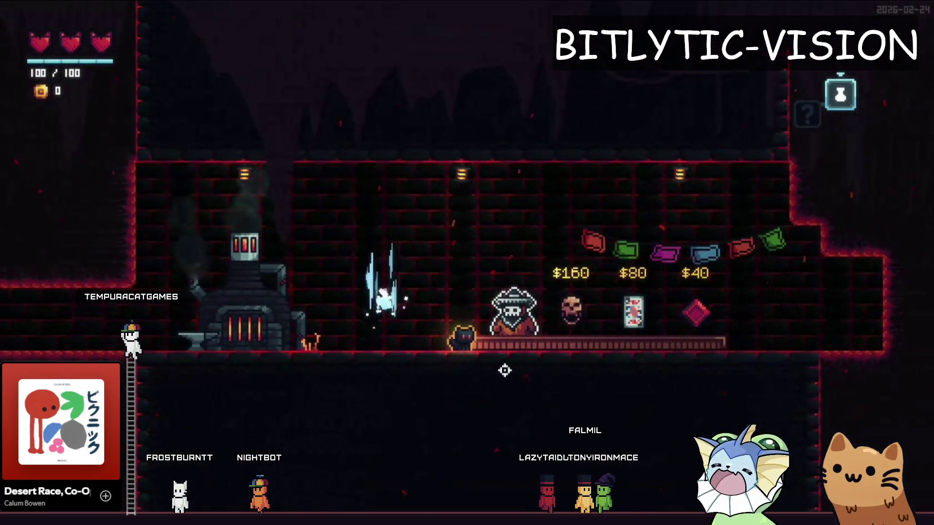
key(d)
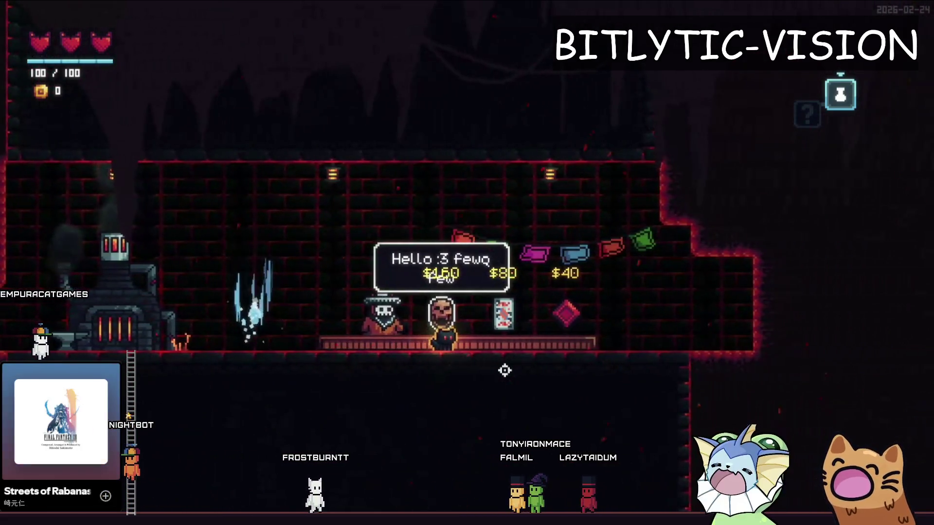
key(F8)
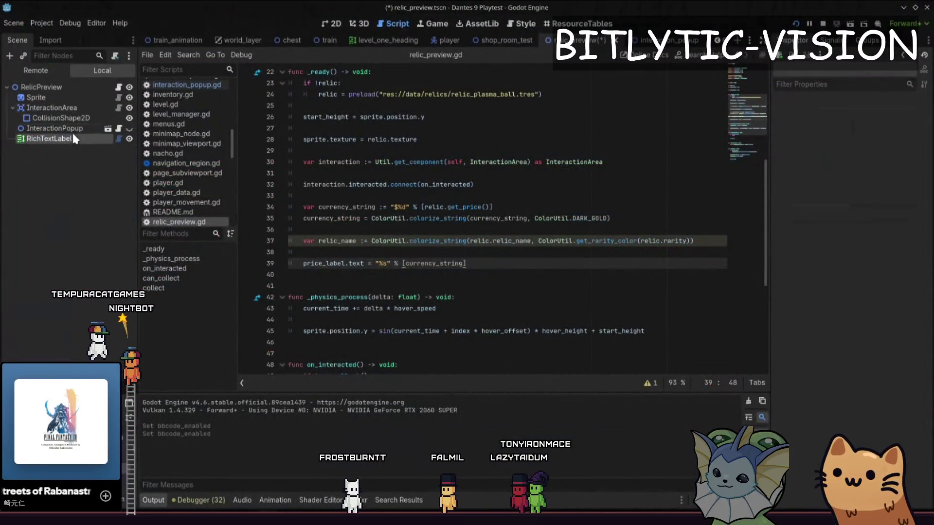
Delete the InteractionPopup node from the relic preview scene
click(81, 129)
key(Return)
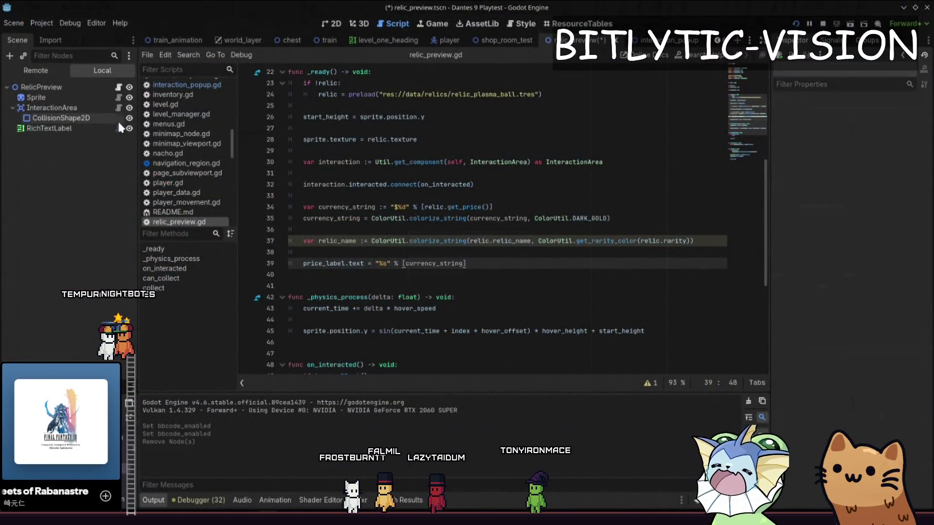
click(536, 256)
Delete the unused relic_name line from relic_preview.gd and add blank lines below the price label code
click(539, 241)
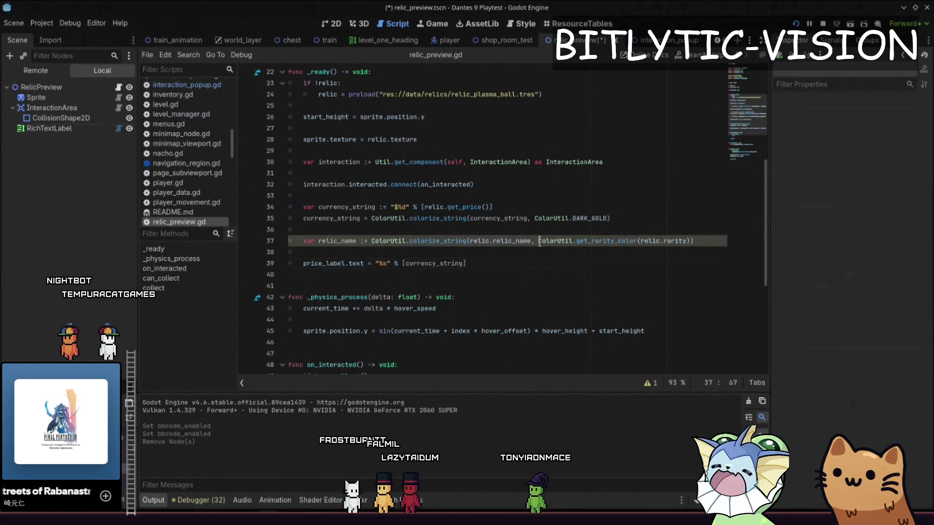
key(ctrl+shift+k)
key(ctrl+shift+k)
scroll(536, 243, down, 4)
scroll(530, 208, up, 3)
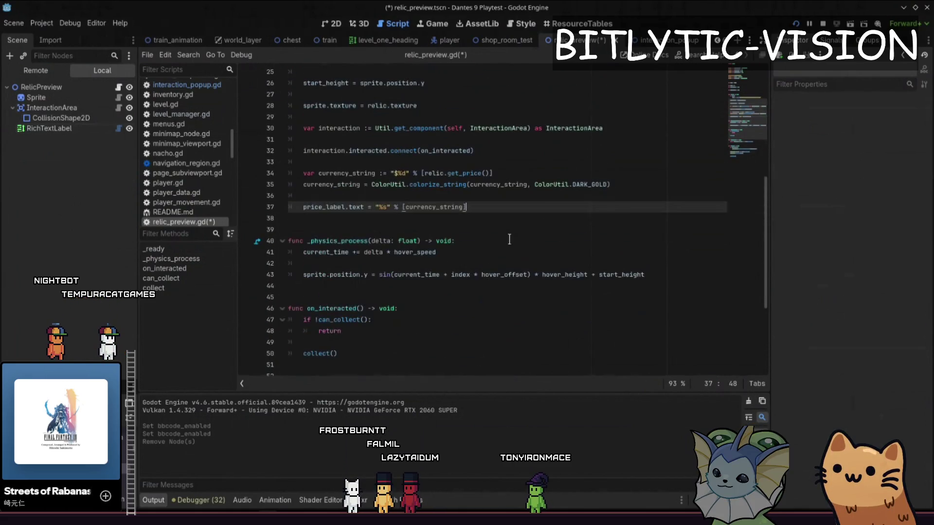
key(Return)
key(Return)
key(Return)
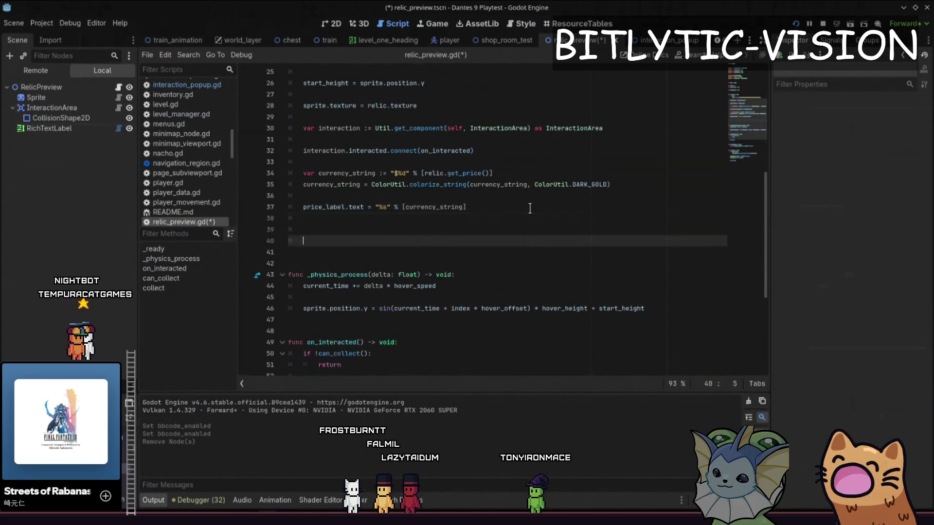
Quick-open relic_drop.gd, search it for 'bate', and browse through the script
key(alt+shift+o)
text(relic_drop.g)
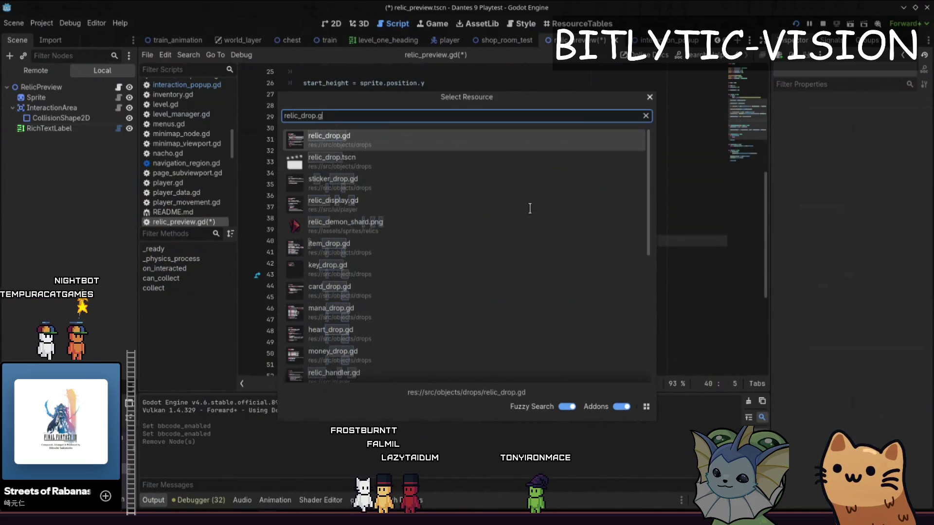
key(Return)
key(ctrl+f)
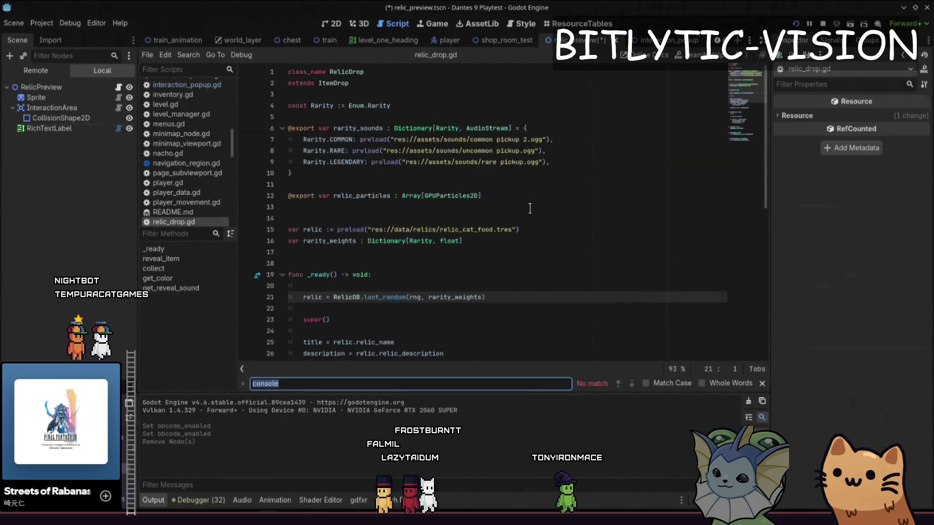
text(ba)
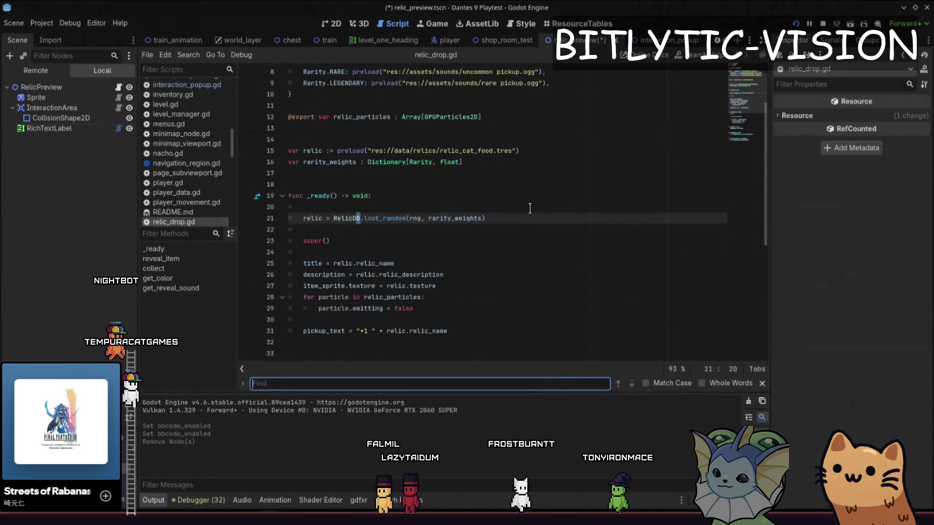
text(text)
key(Return)
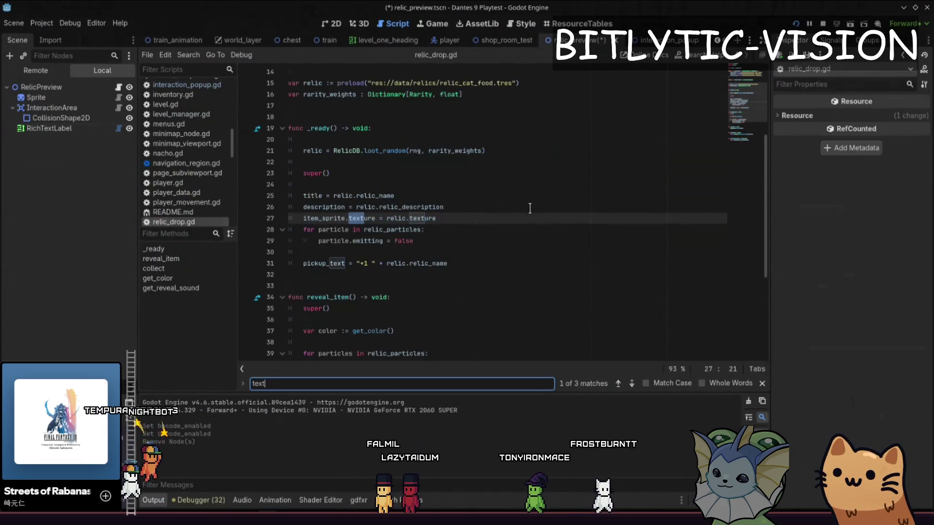
key(Escape)
key(Down)
key(Down)
key(Down)
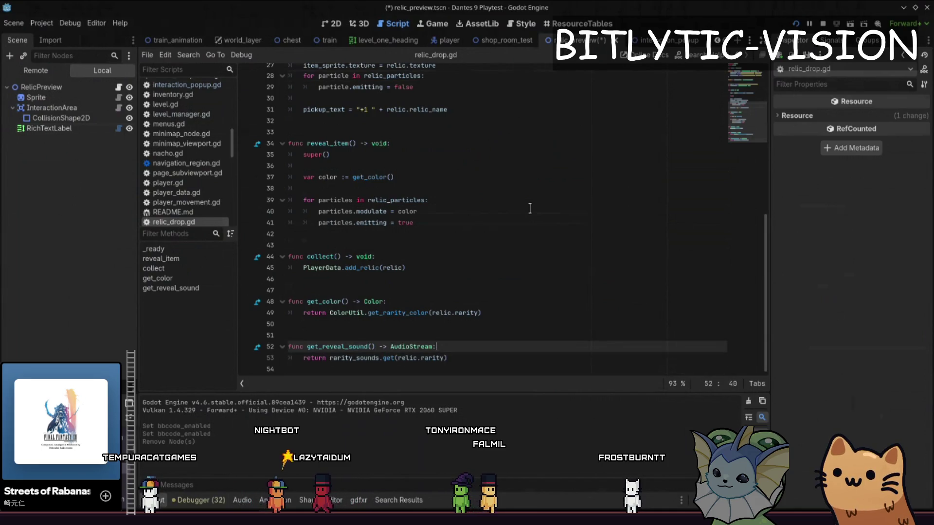
key(Up)
key(Up)
key(Up)
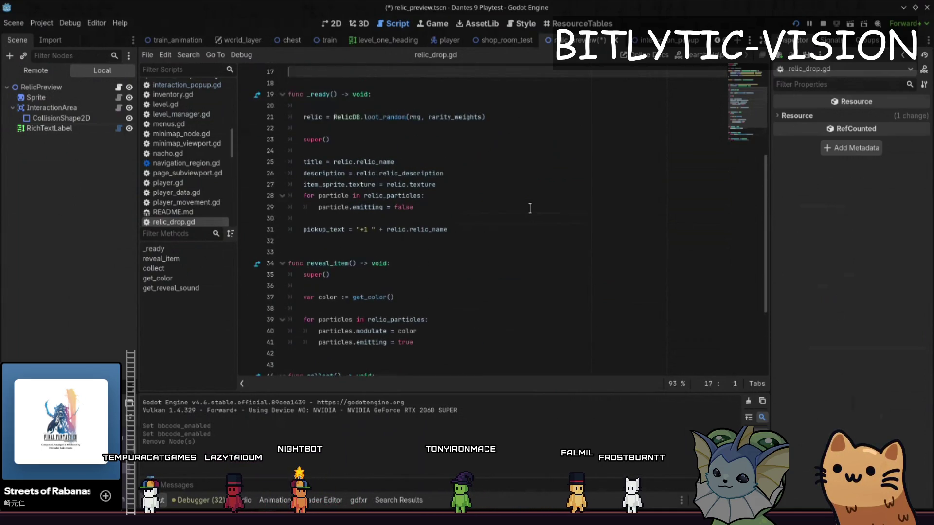
key(Up)
key(Up)
key(Up)
Quick-open item_drop.gd, find 'banner' in on_target_changed, and copy the set_banner line
key(ctrl+alt+o)
text(item_drop)
key(Return)
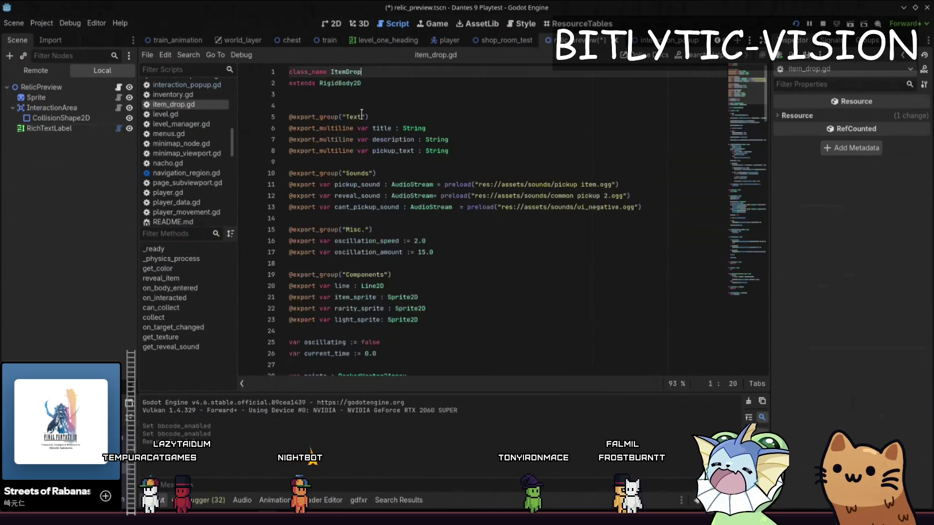
scroll(362, 113, down, 20)
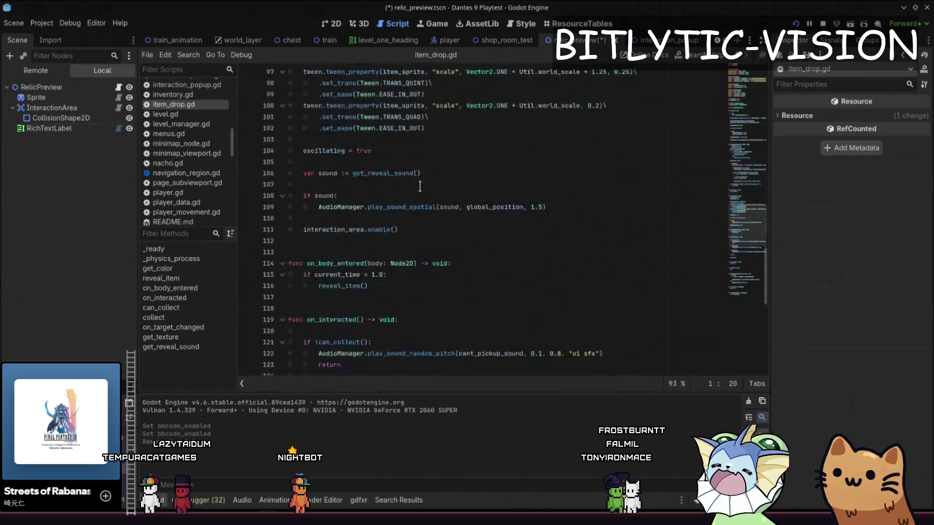
scroll(419, 187, up, 5)
scroll(420, 188, down, 7)
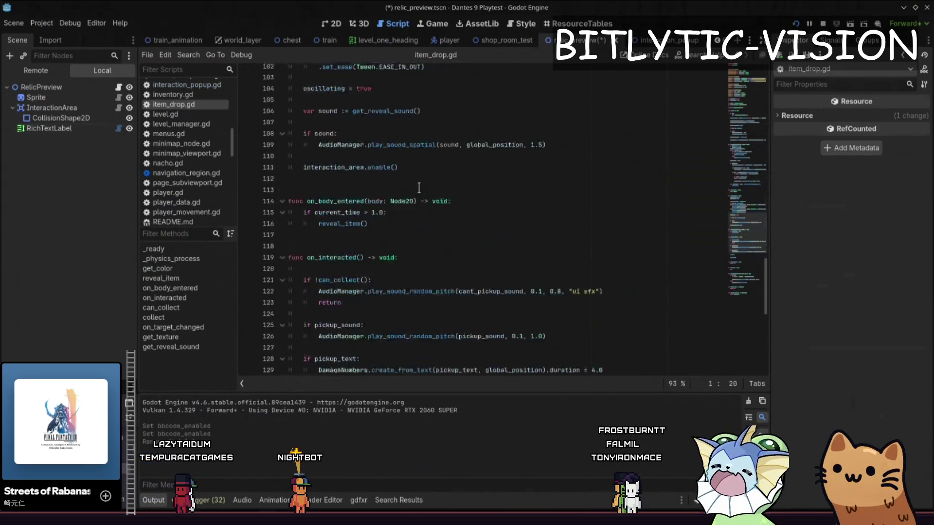
scroll(419, 188, down, 7)
click(427, 181)
key(ctrl+f)
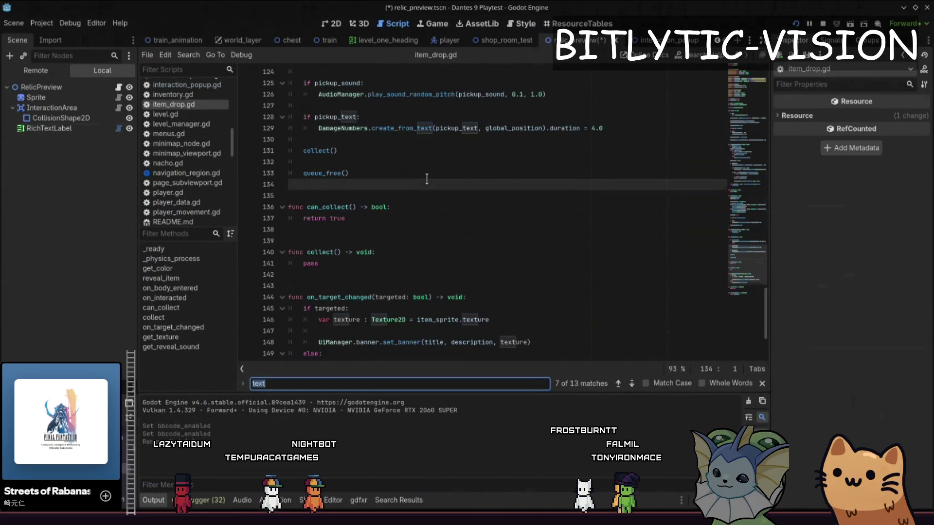
text(banner)
key(Return)
key(Return)
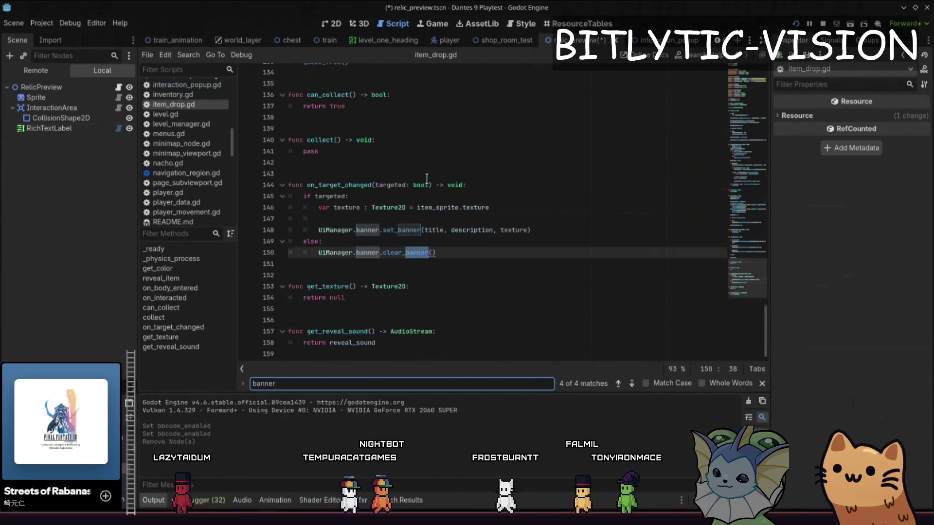
key(Escape)
key(Up)
key(Up)
key(Home)
key(shift+End)
key(ctrl+c)
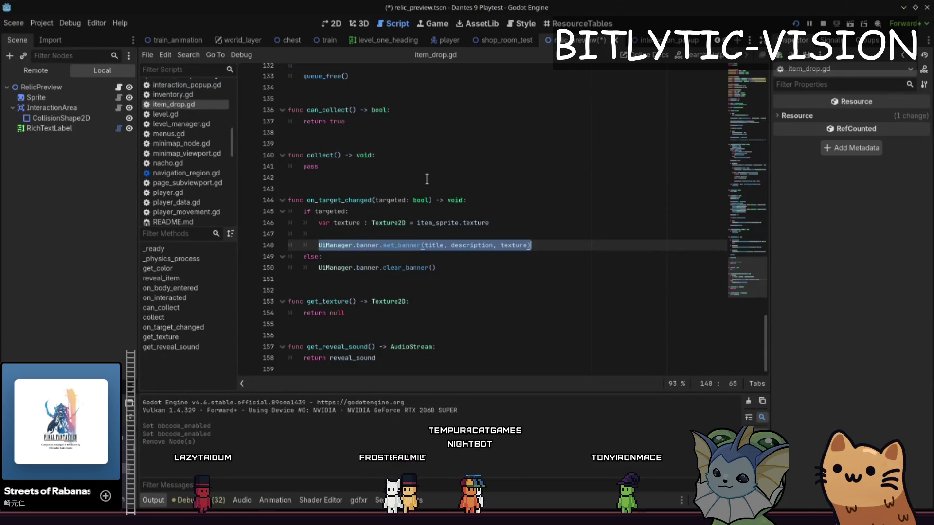
Back in relic_preview.gd, remove the extra blank lines above _physics_process
click(119, 88)
click(395, 239)
key(BackSpace)
key(BackSpace)
key(BackSpace)
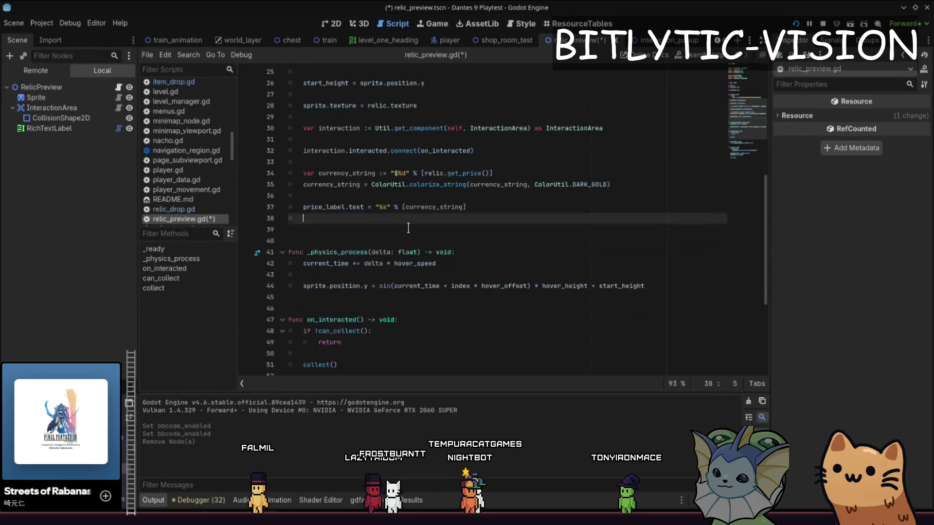
key(ctrl+End)
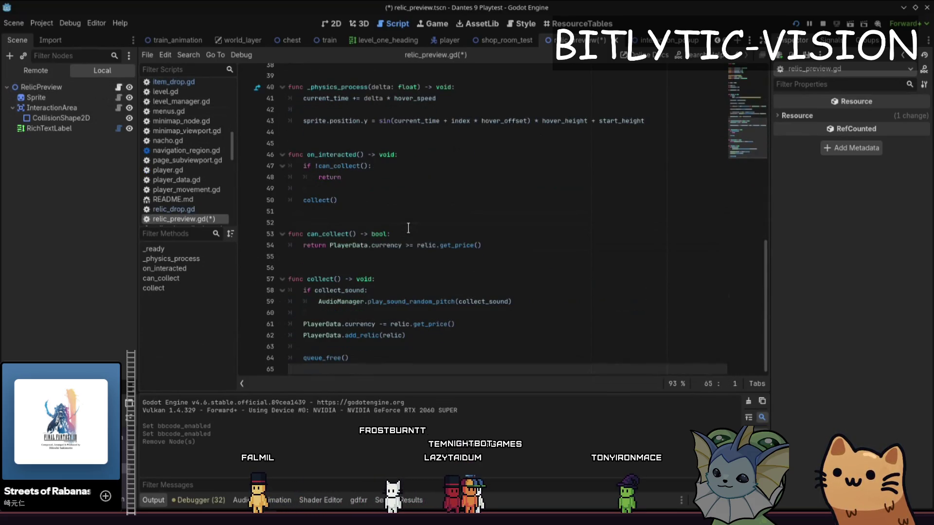
Add an empty on_target_changed() -> void function containing pass after _physics_process
click(641, 267)
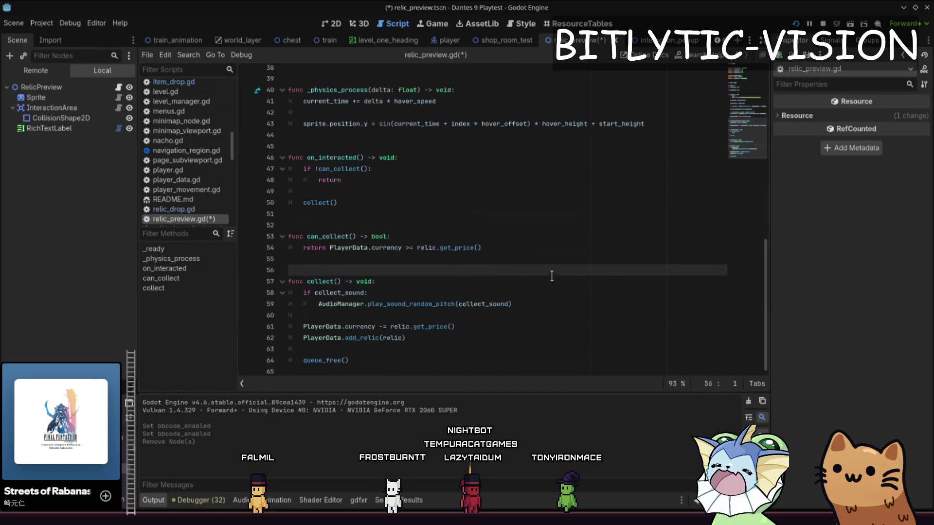
scroll(551, 274, up, 4)
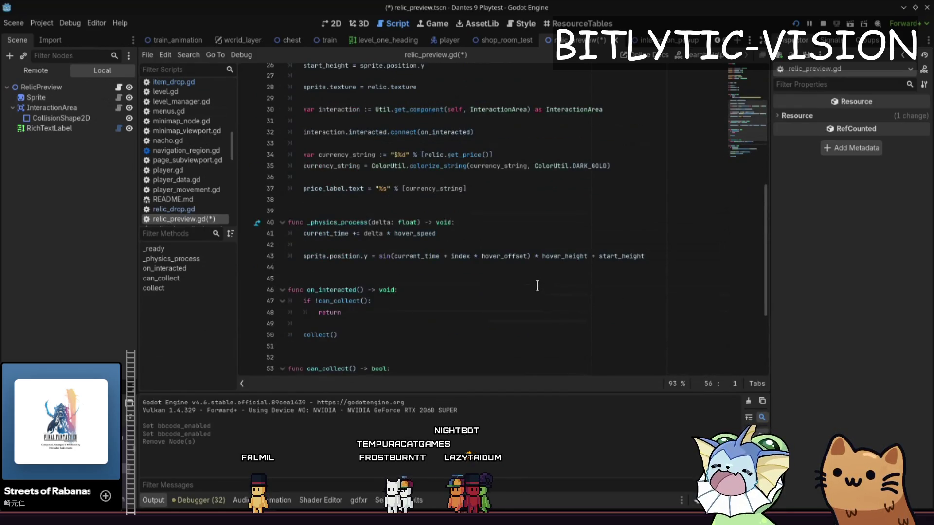
key(Up)
key(Page_Up)
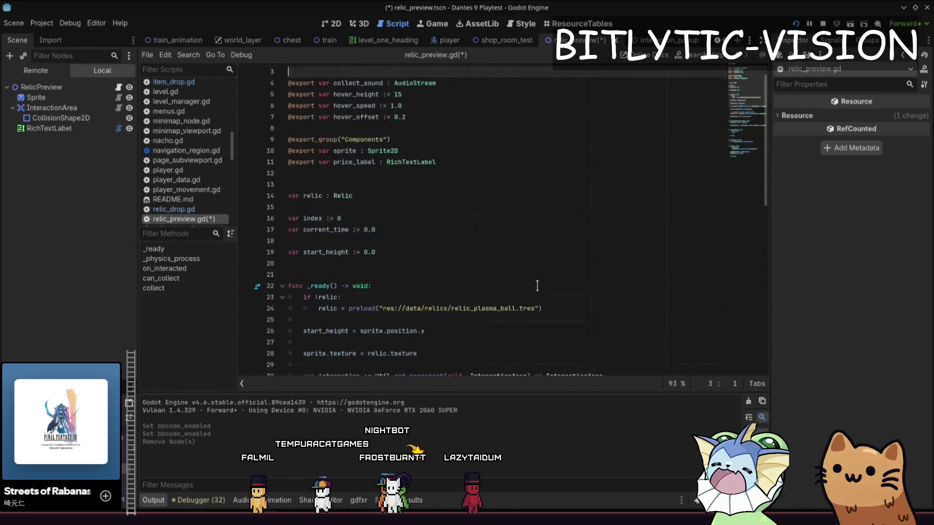
key(Page_Down)
key(Up)
key(Up)
key(Up)
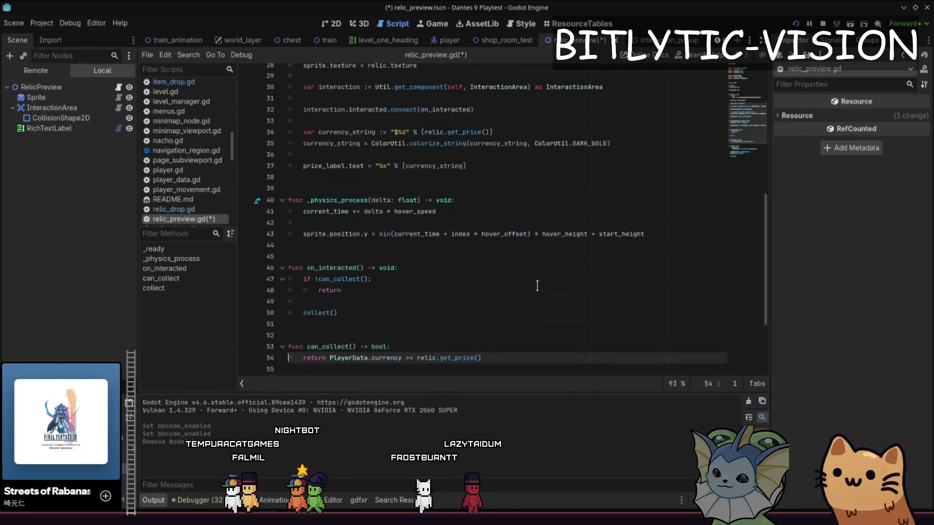
key(Return)
key(Return)
key(Return)
key(Up)
text(func )
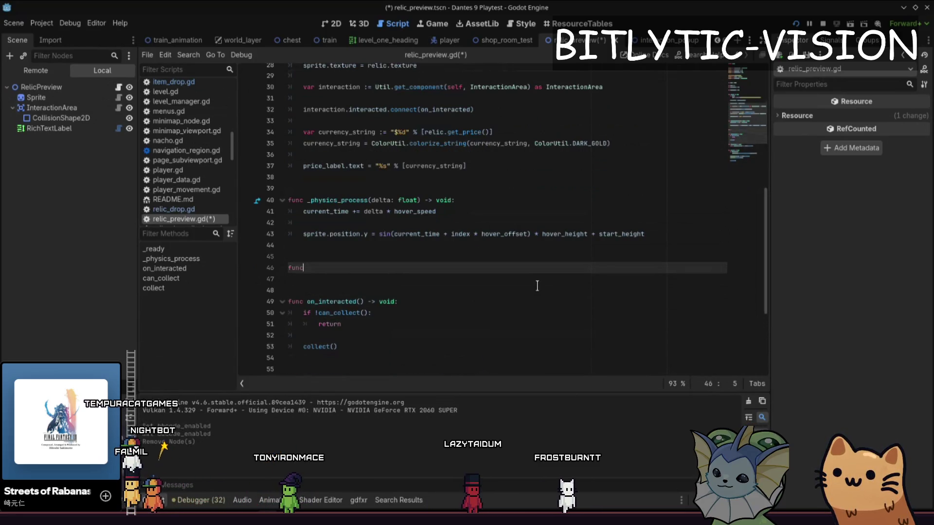
text(on_target_changed() ->)
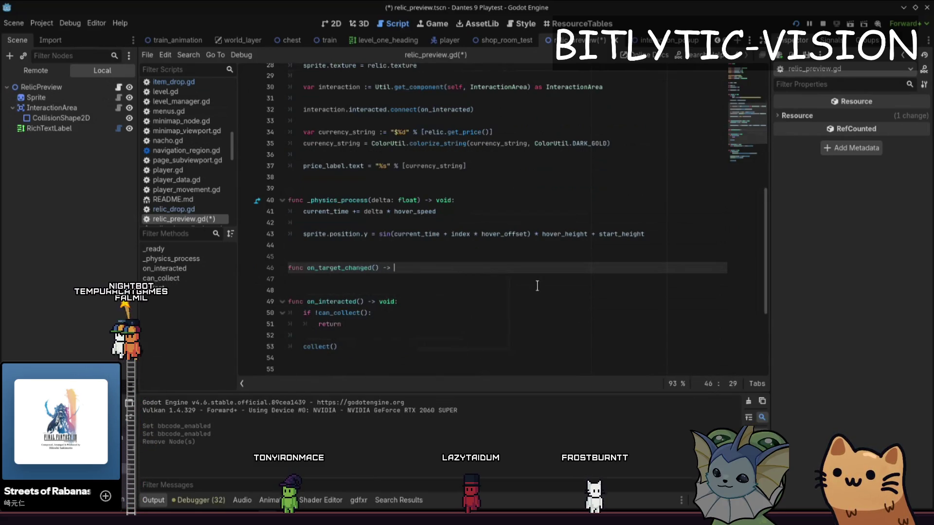
key(Return)
text(pass)
Connect interaction.targeted_changed to on_target_changed in _ready
key(Up)
key(Up)
key(Up)
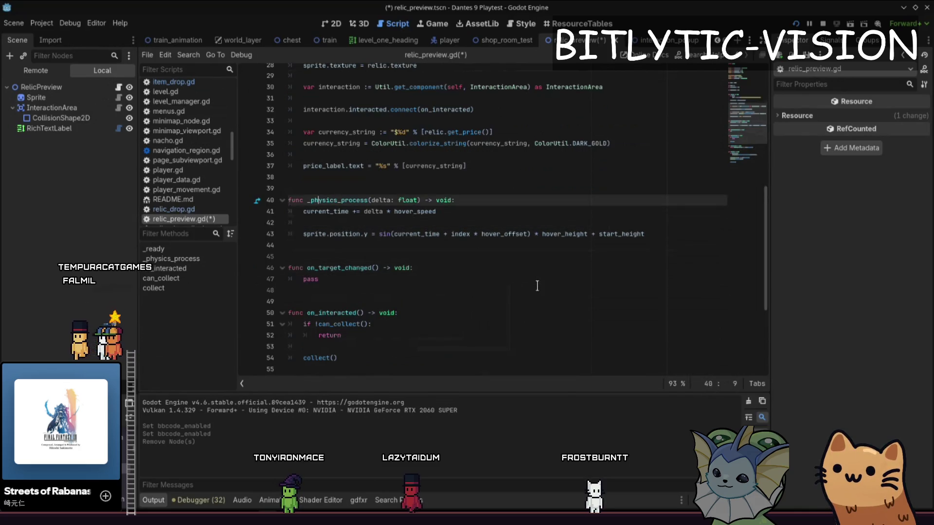
key(Up)
key(Up)
key(Up)
key(End)
key(Return)
key(Return)
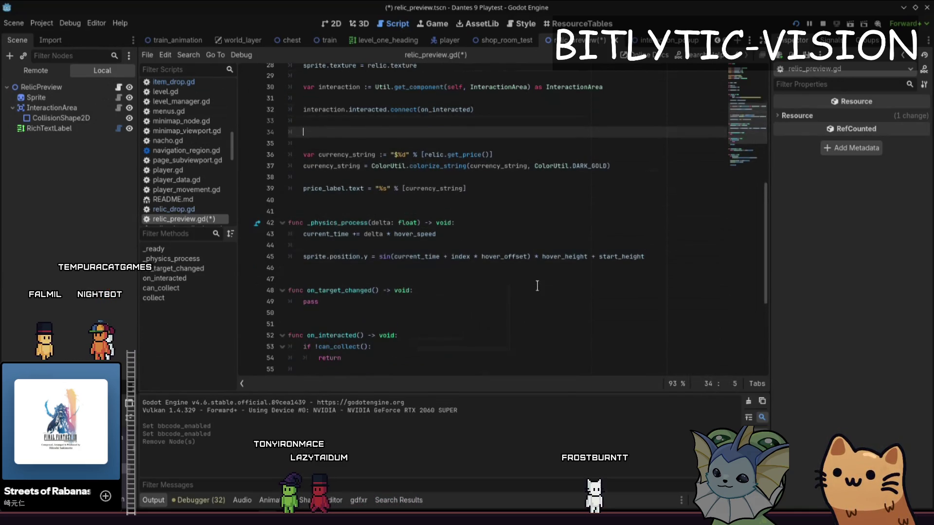
text(targeted_changed.co)
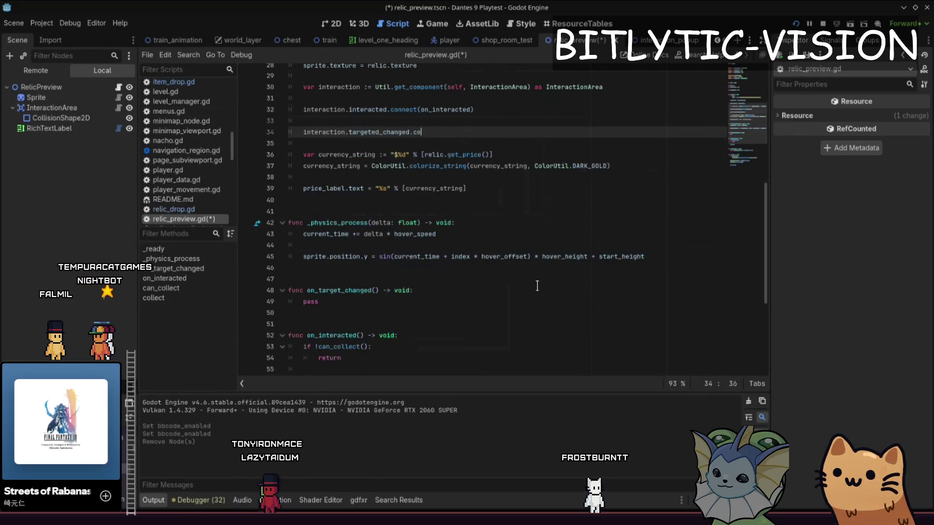
text(_target_changed))
key(Return)
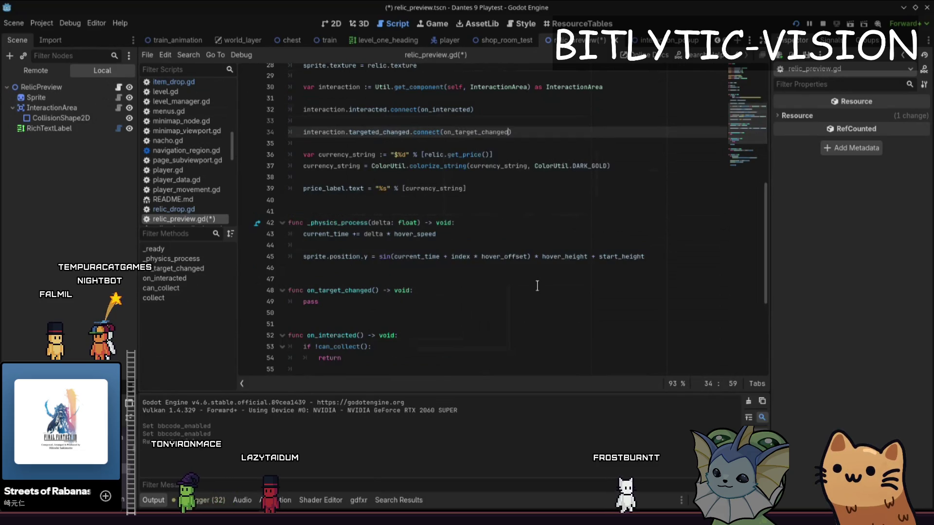
click(408, 128)
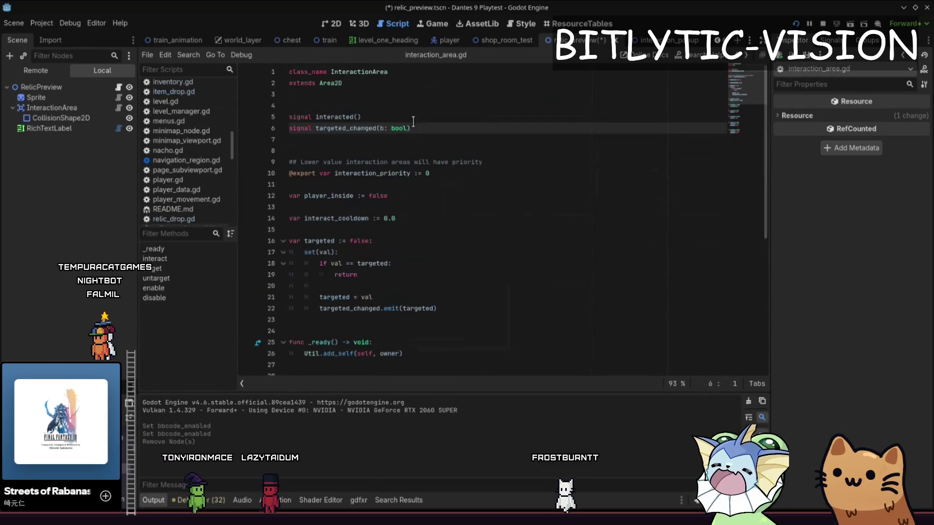
Give on_target_changed a targeted: bool parameter and replace pass with the copied set_banner call
key(alt+Left)
click(379, 297)
text(targeted : bo)
key(Return)
key(Down)
key(Home)
key(shift+End)
key(ctrl+v)
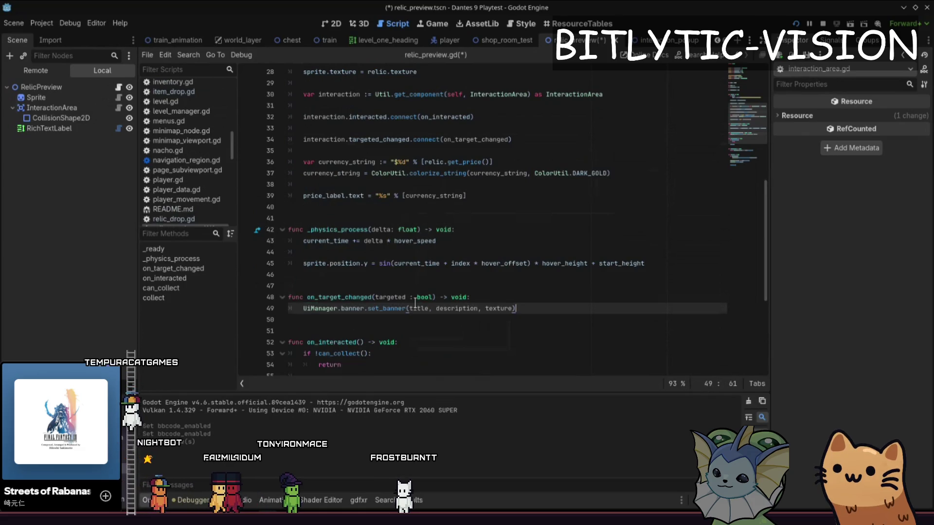
key(Up)
key(End)
key(Return)
Wrap set_banner in 'if targeted:' and add an else branch calling the banner's clear_banner()
text(i)
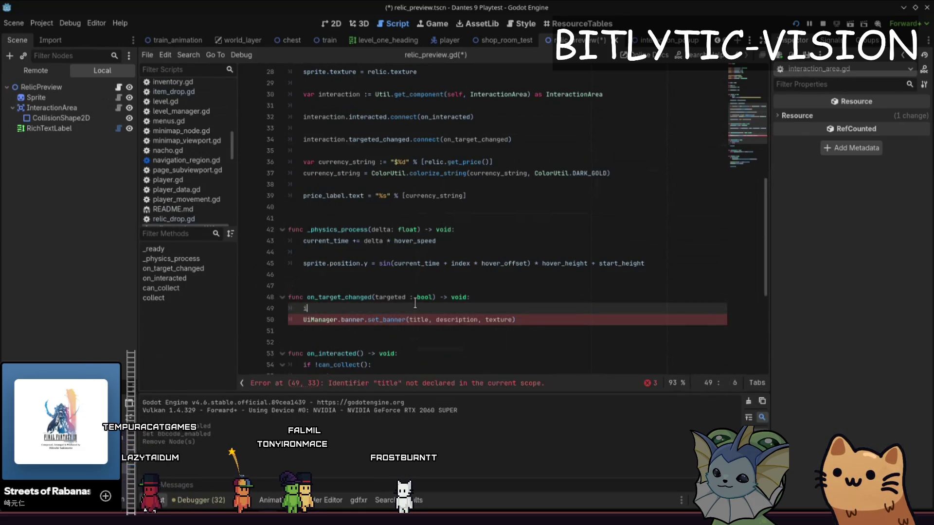
text(tar)
text(:)
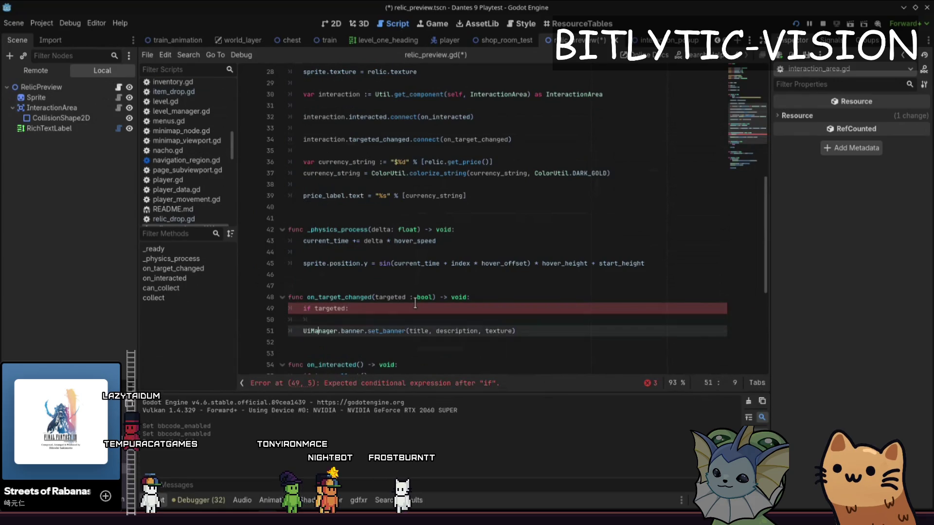
key(Down)
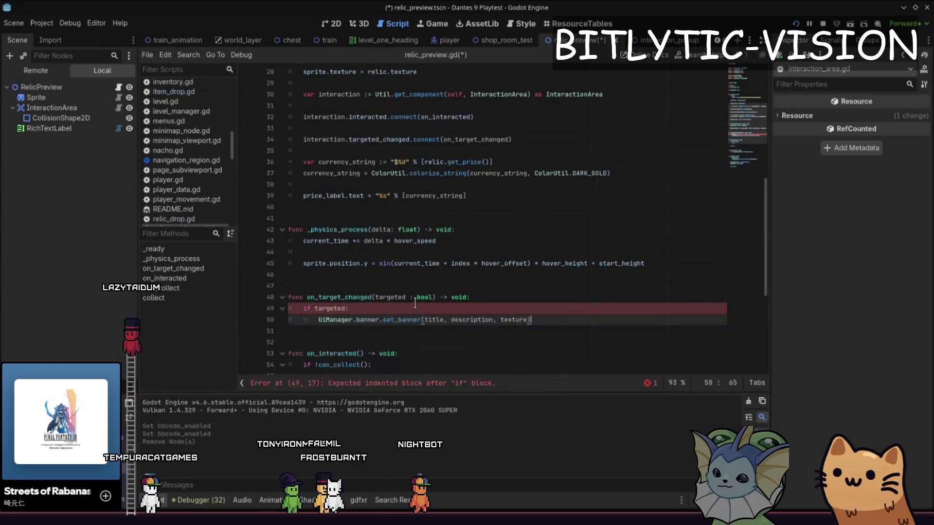
key(Home)
key(Tab)
key(End)
key(Return)
key(BackSpace)
text(else:)
key(Return)
text(U)
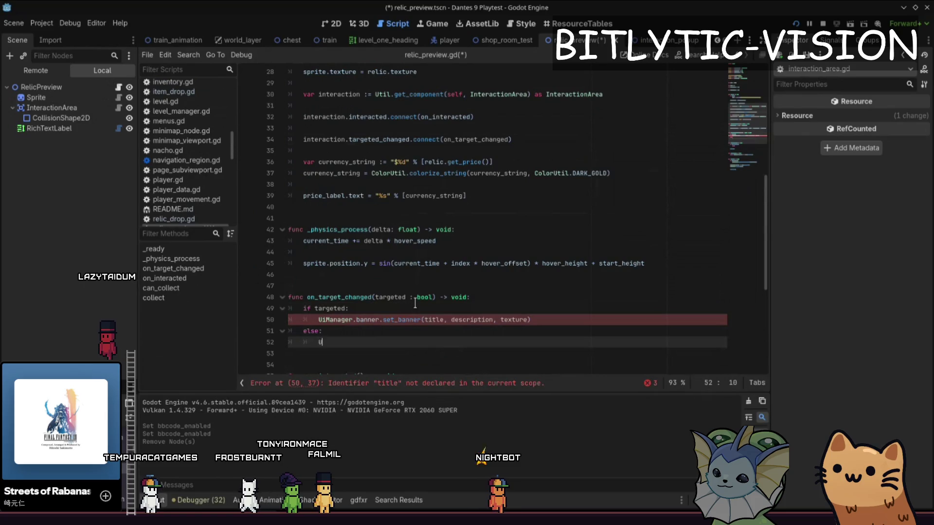
text(.banner.)
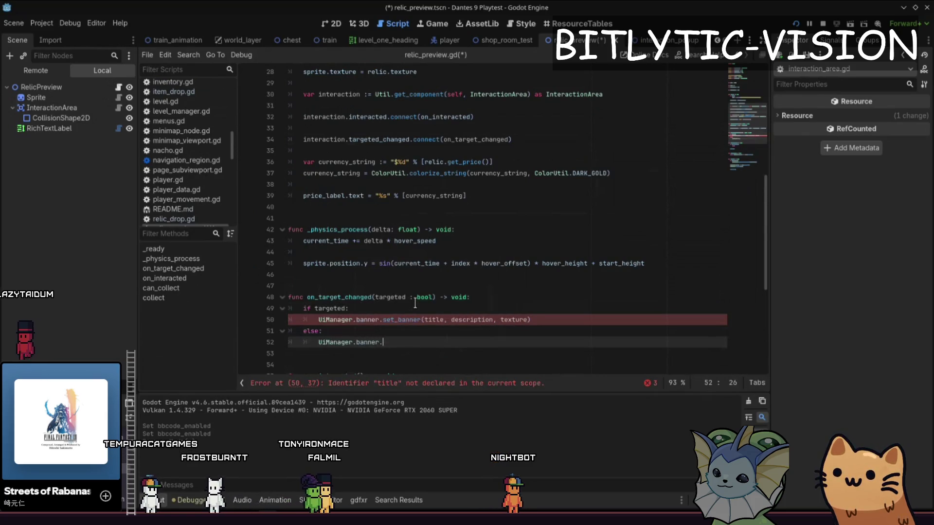
text(r)
key(Return)
Pass relic.relic_name, relic.get_description(null) and relic.texture as the set_banner arguments
key(Up)
key(Up)
key(ctrl+Right)
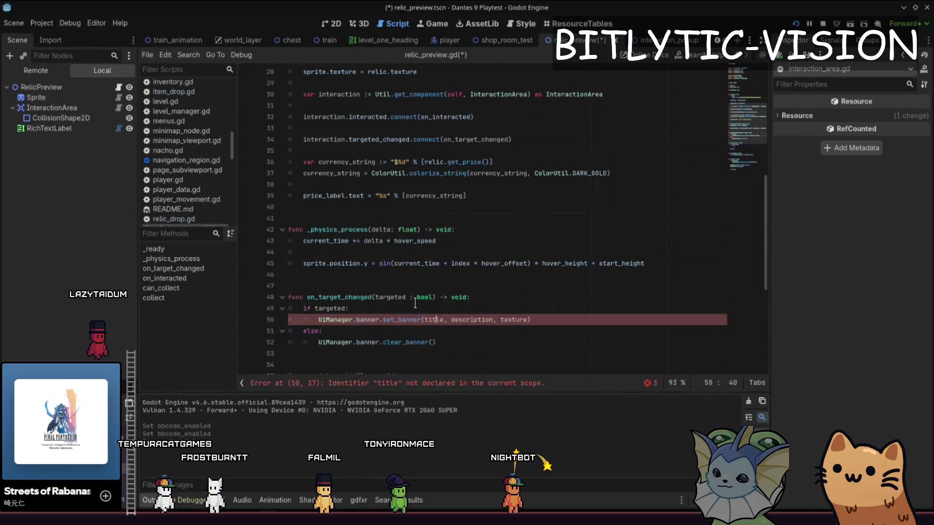
key(ctrl+shift+Left)
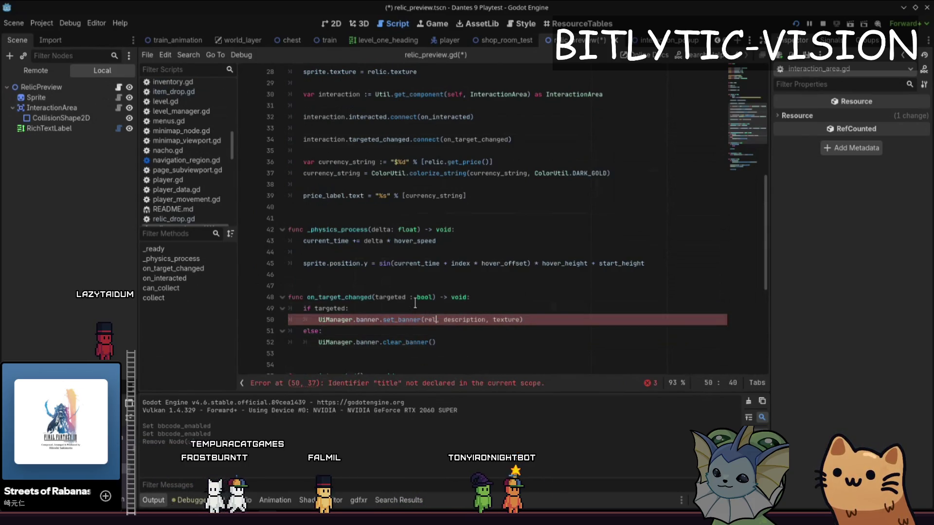
text(ic.relic)
key(Return)
key(Right)
key(Right)
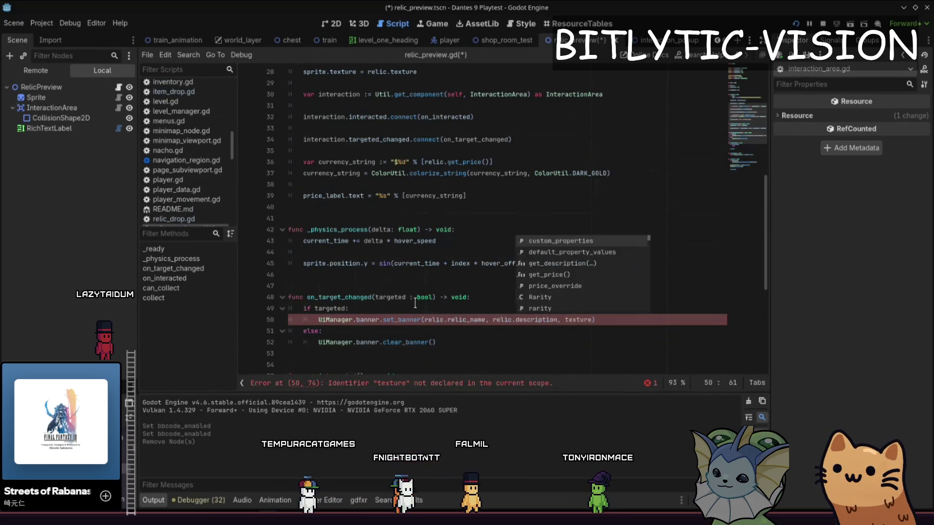
key(ctrl+Delete)
text(get_desc)
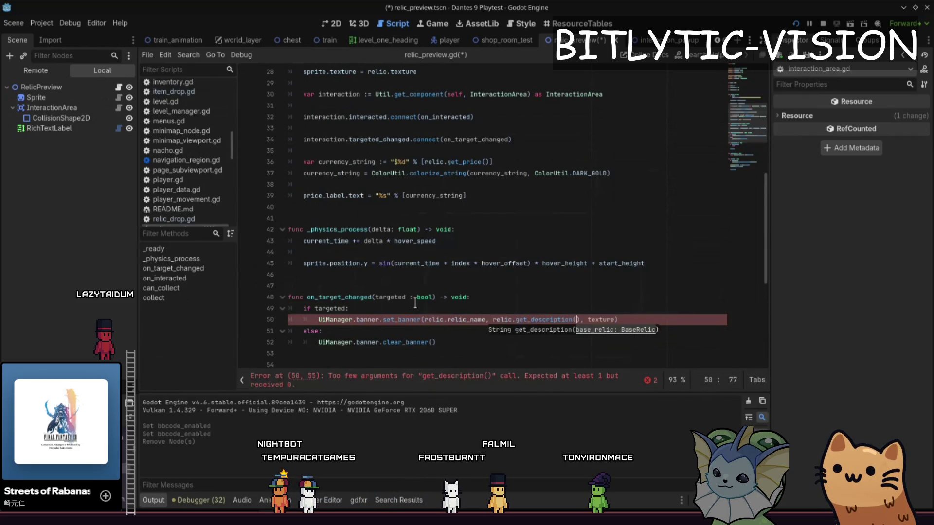
key(Right)
key(Right)
key(Right)
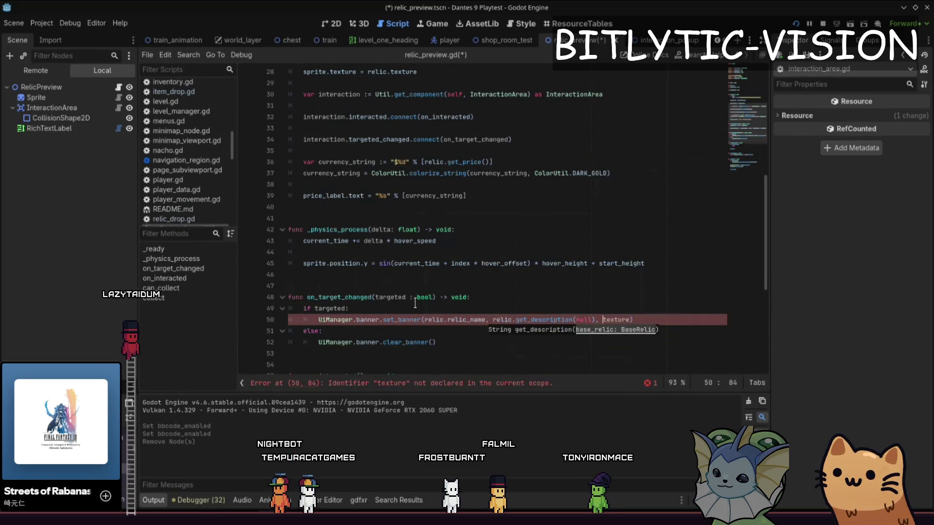
text(.t)
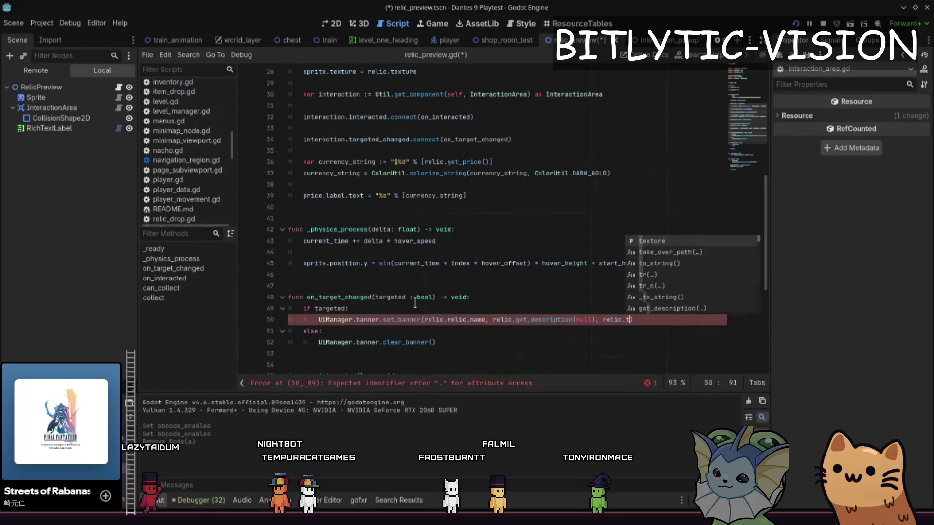
text(extu)
key(BackSpace)
Save and run the game, start a new game, and teleport to the shop via the debug menu
key(F5)
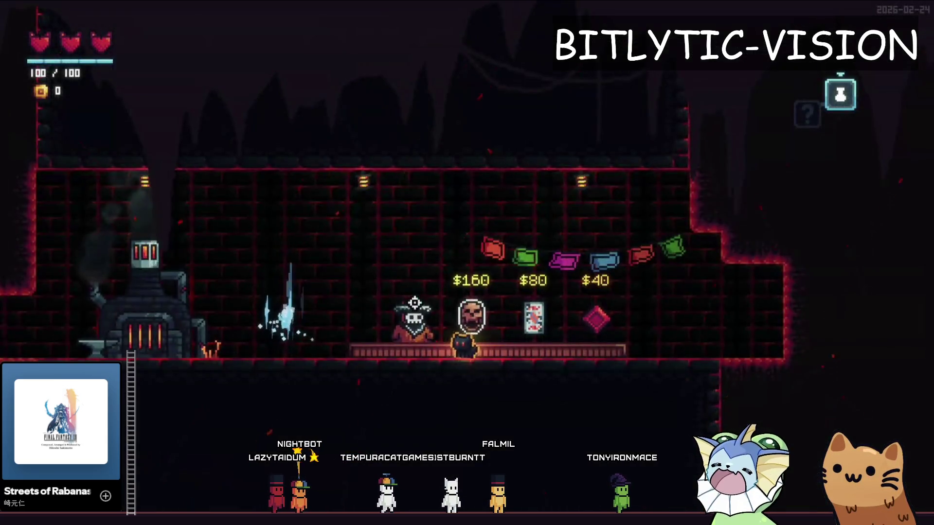
key(F8)
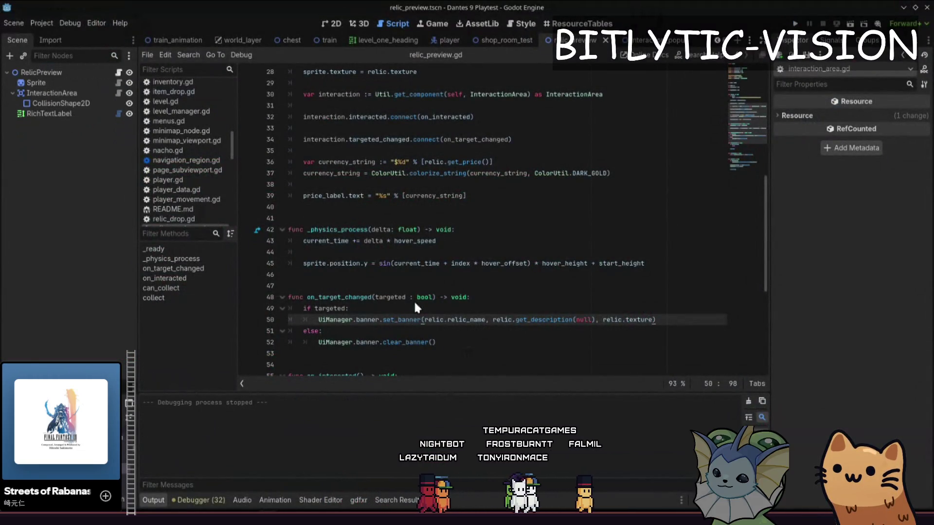
key(F5)
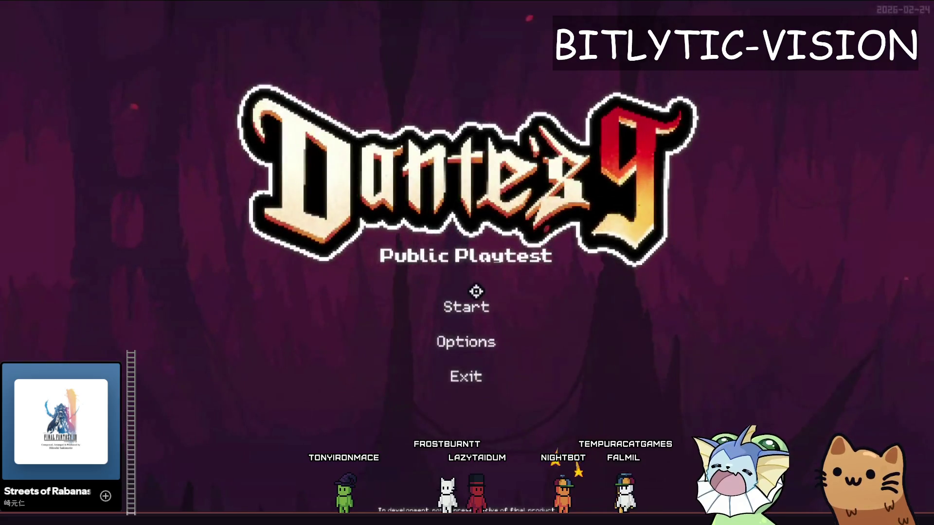
click(471, 295)
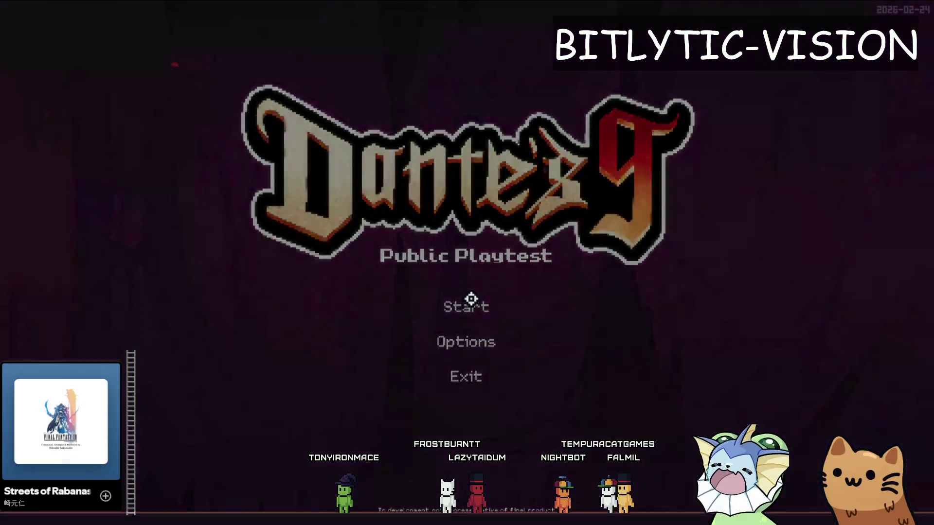
key(F1)
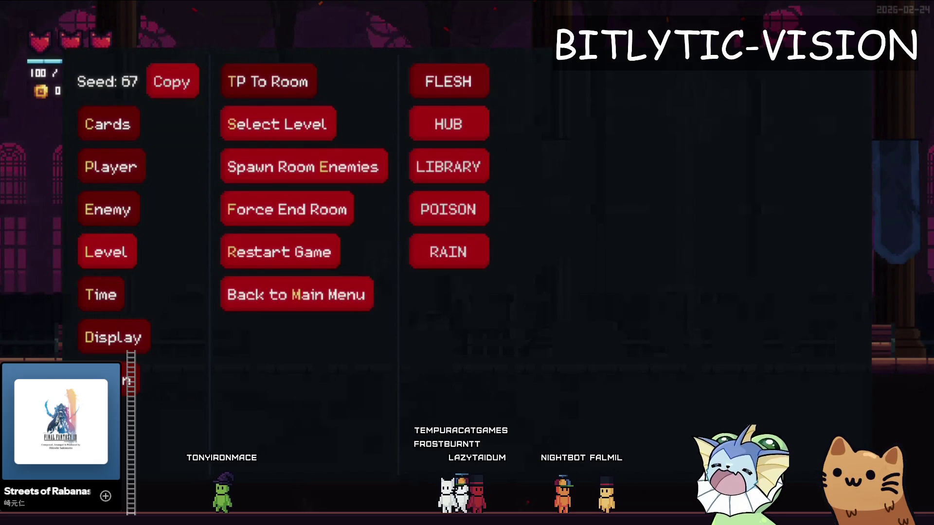
click(448, 81)
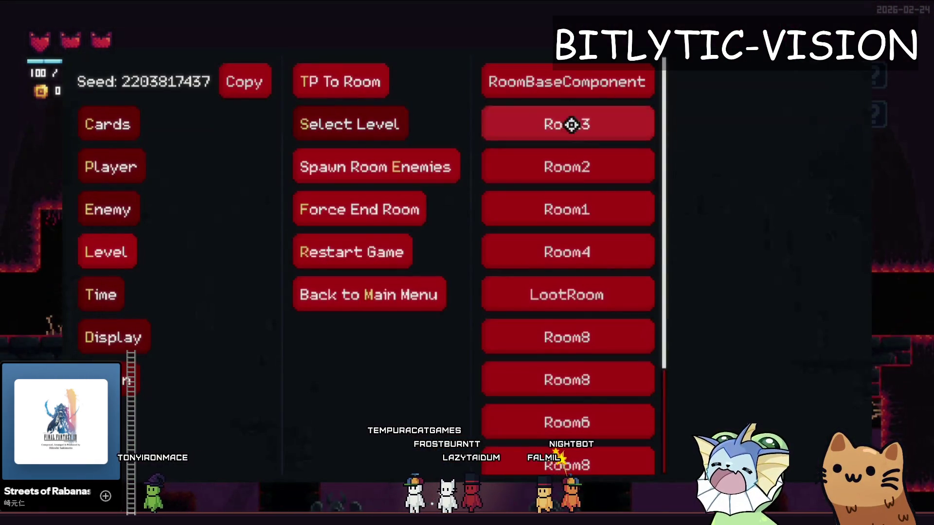
scroll(563, 378, down, 3)
click(565, 409)
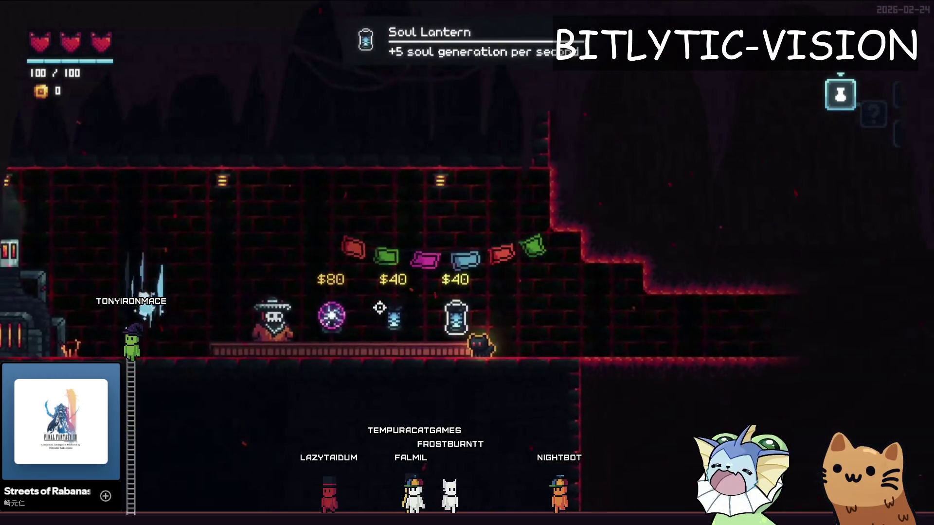
Walk between the Soul Lantern and Plasma Ball to check their banners, then stop the game
key(a)
key(a)
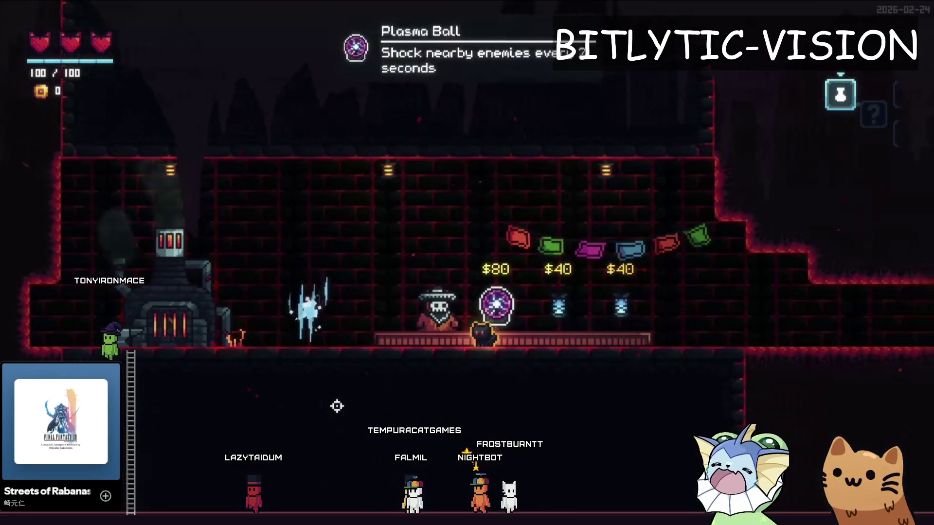
key(d)
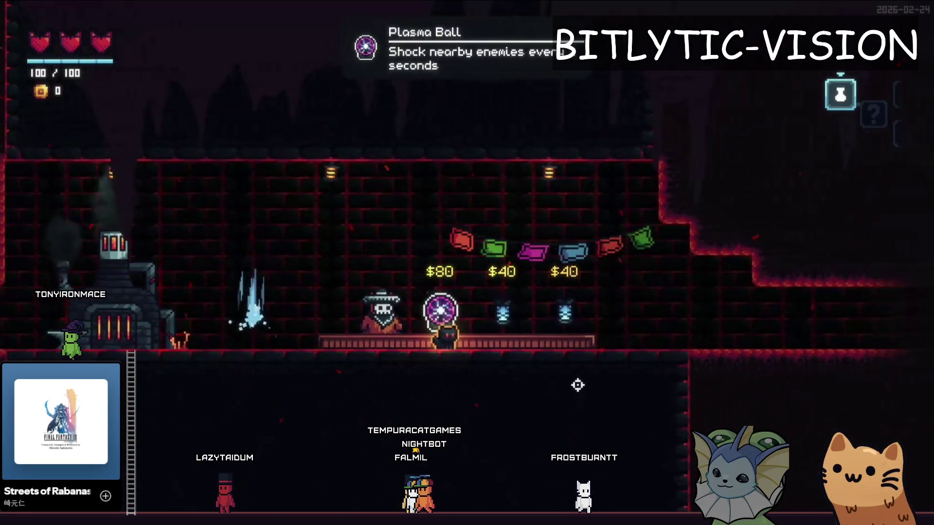
key(d)
key(a)
key(d)
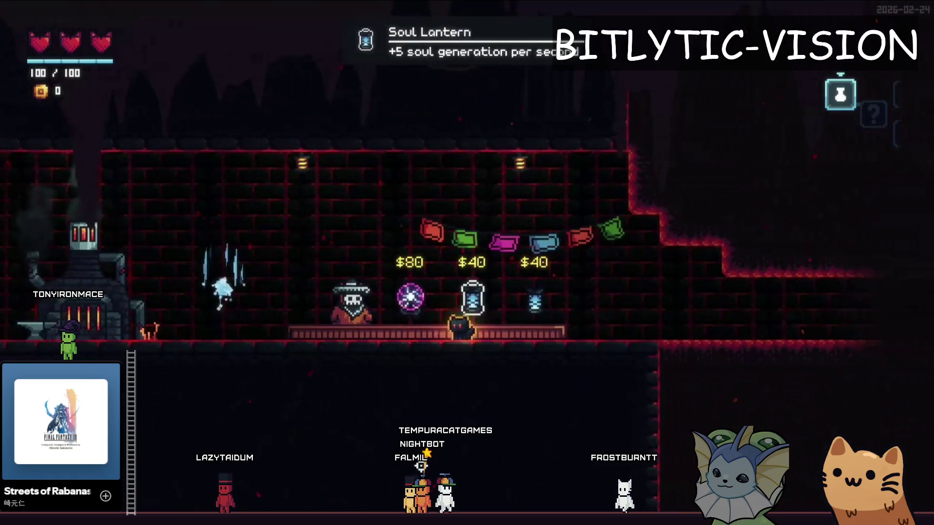
key(a)
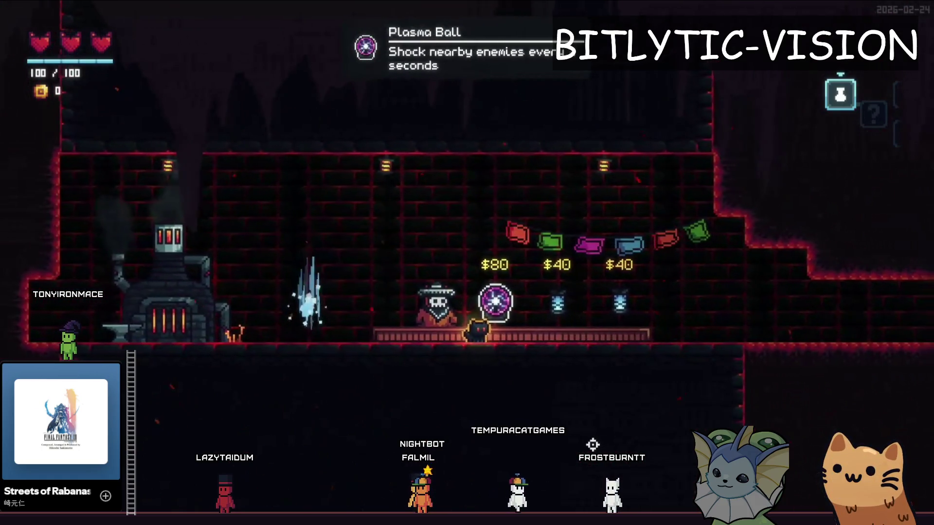
key(space)
key(space)
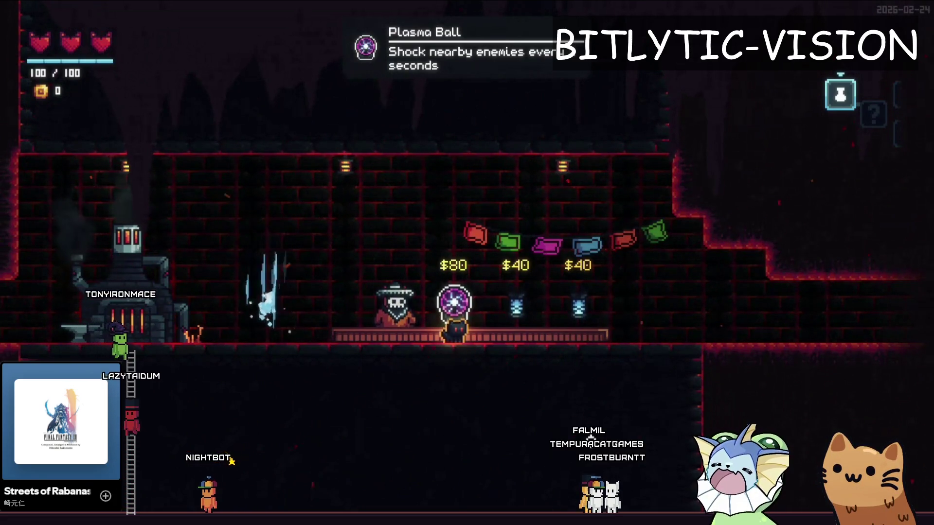
key(F8)
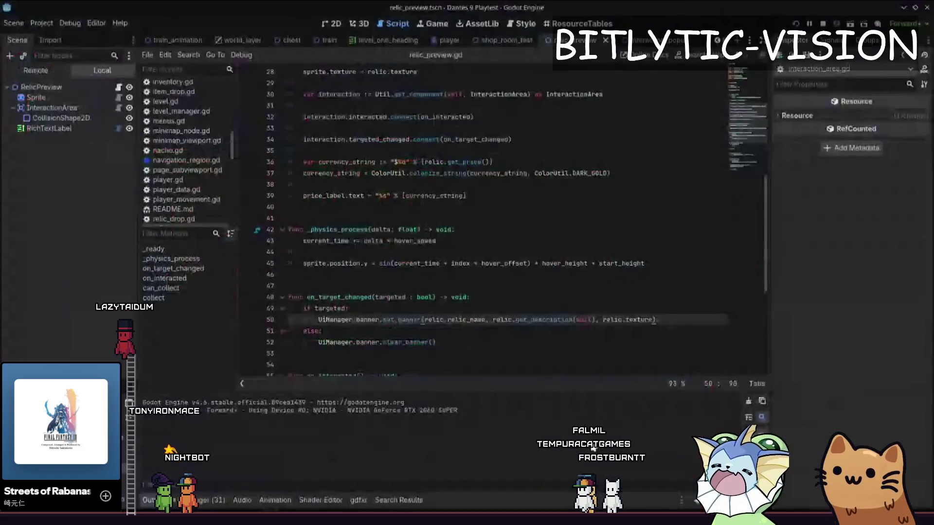
Rename the RichTextLabel node in the relic preview scene to PriceLabel
key(ctrl+F1)
click(77, 128)
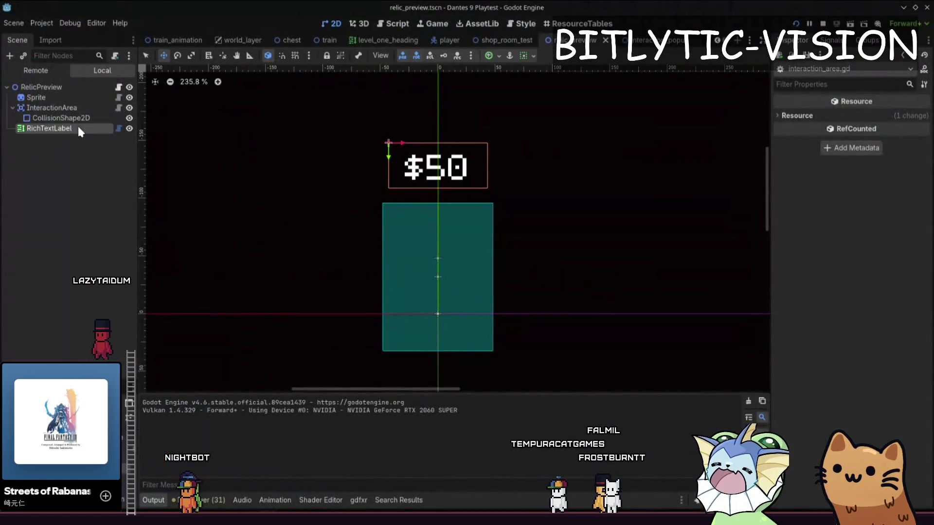
mouse_move(77, 128)
mouse_down()
mouse_move(42, 108)
mouse_move(42, 117)
mouse_up()
double_click(45, 127)
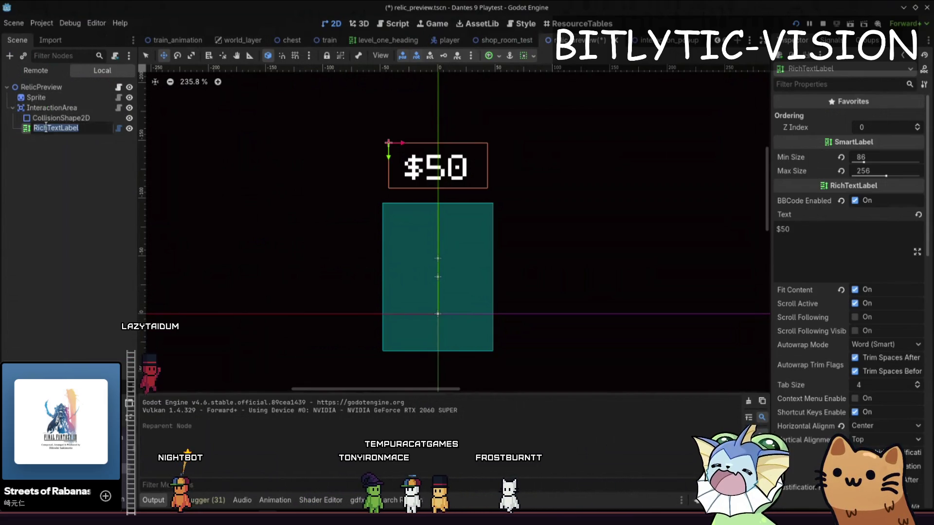
text(PrioceLabel)
key(Return)
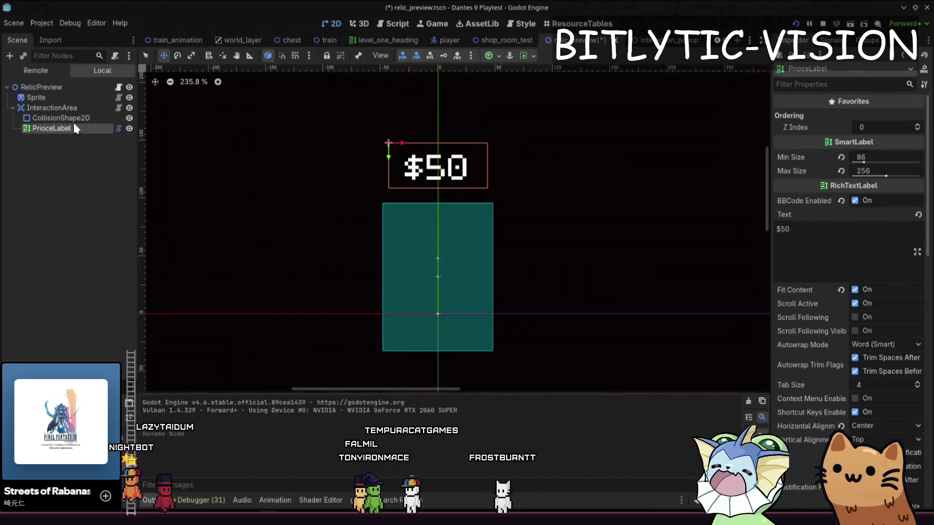
Move PriceLabel under RelicPreview just below Sprite, then save and run the game
click(112, 86)
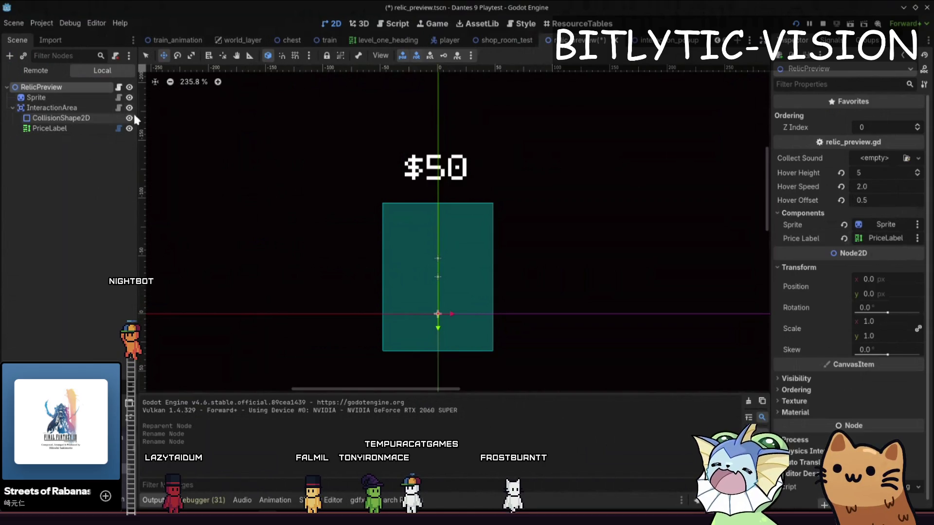
click(73, 129)
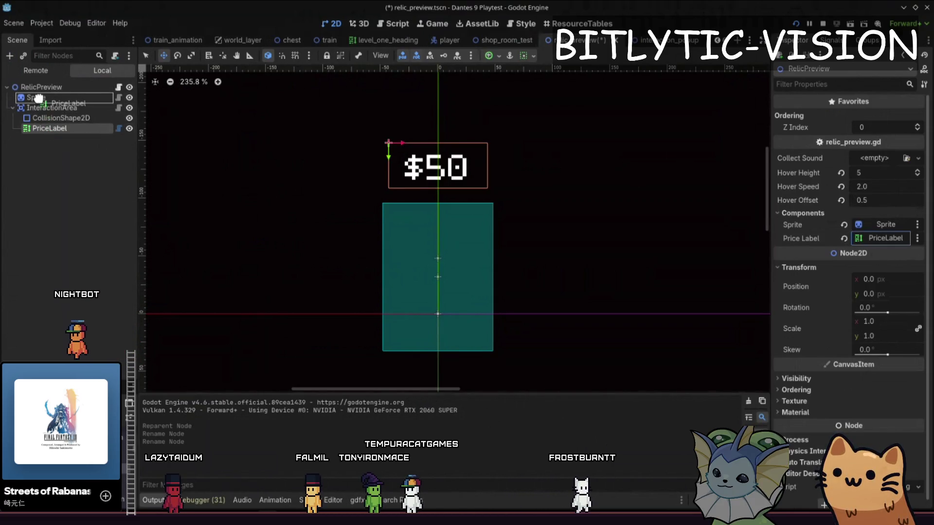
drag(38, 98, 38, 101)
click(16, 120)
key(F5)
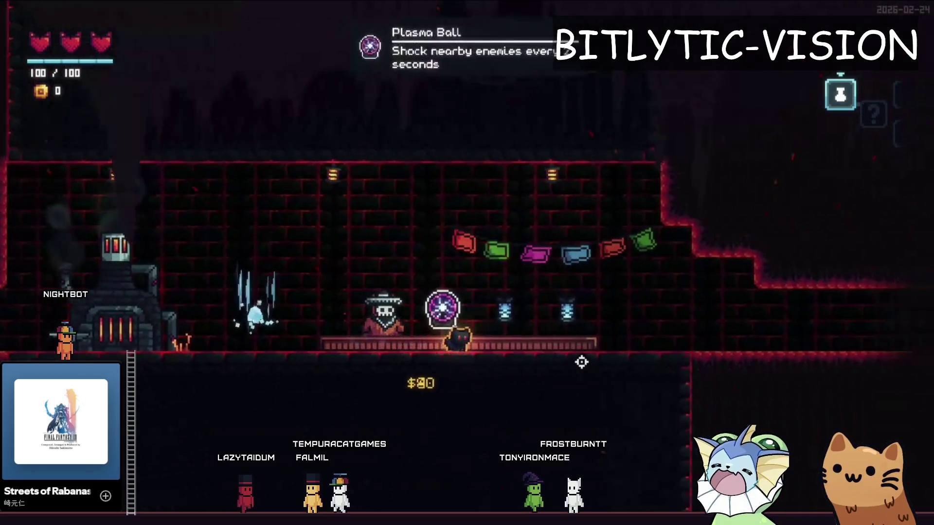
Move PriceLabel below InteractionArea, save the scene, and relaunch the game to check the price
key(F8)
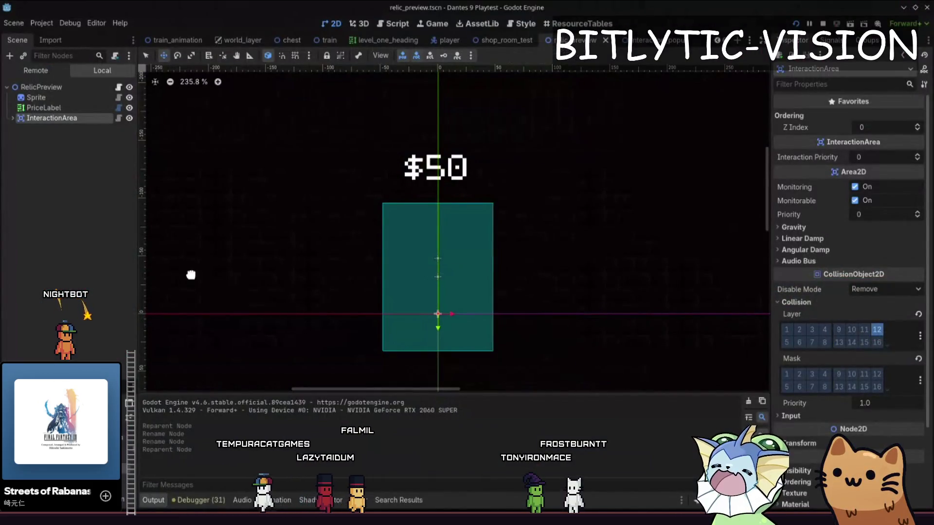
drag(43, 107, 54, 124)
key(ctrl+s)
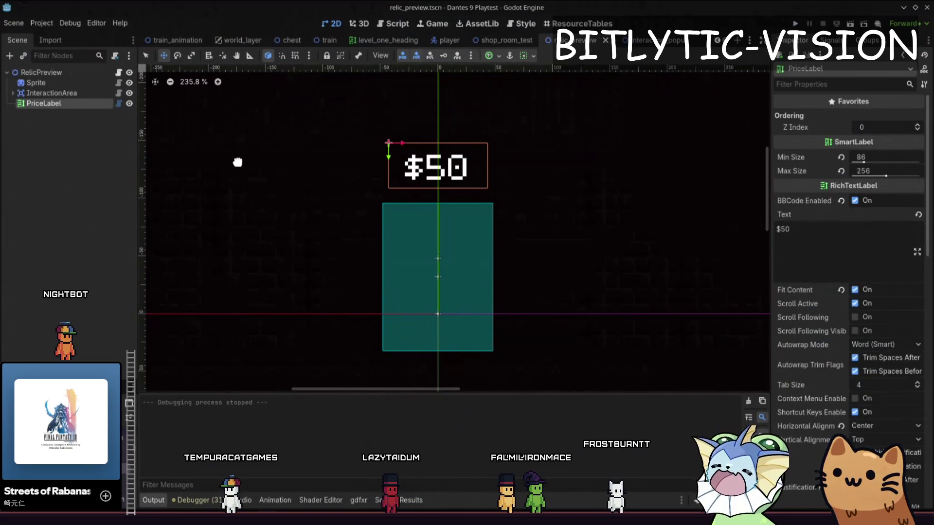
key(F6)
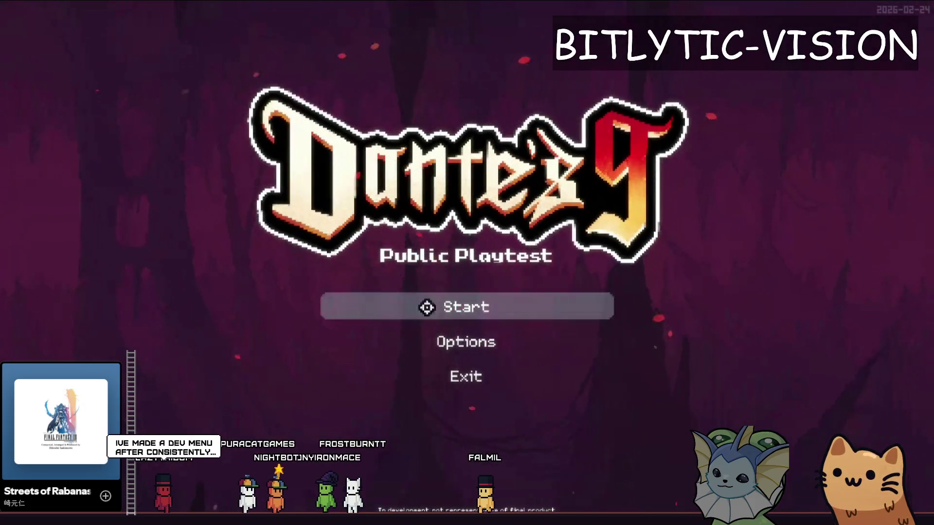
click(449, 306)
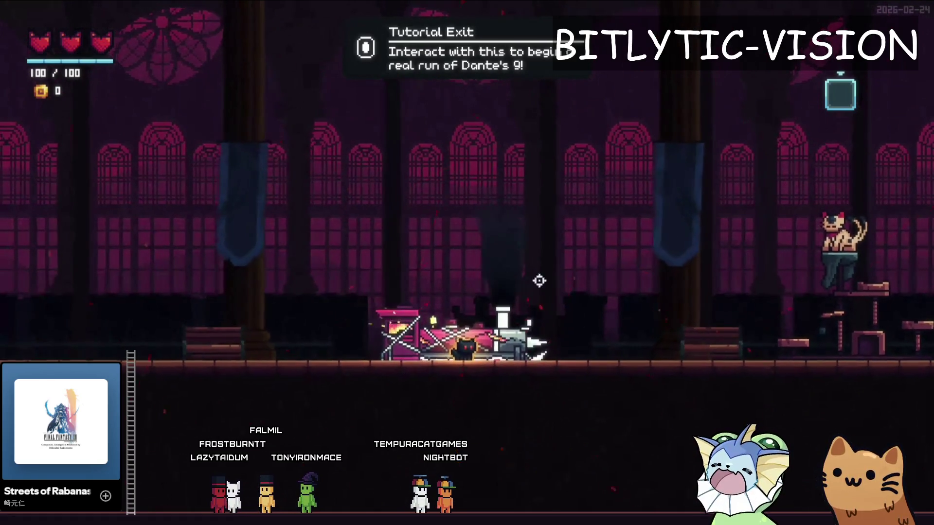
key(F8)
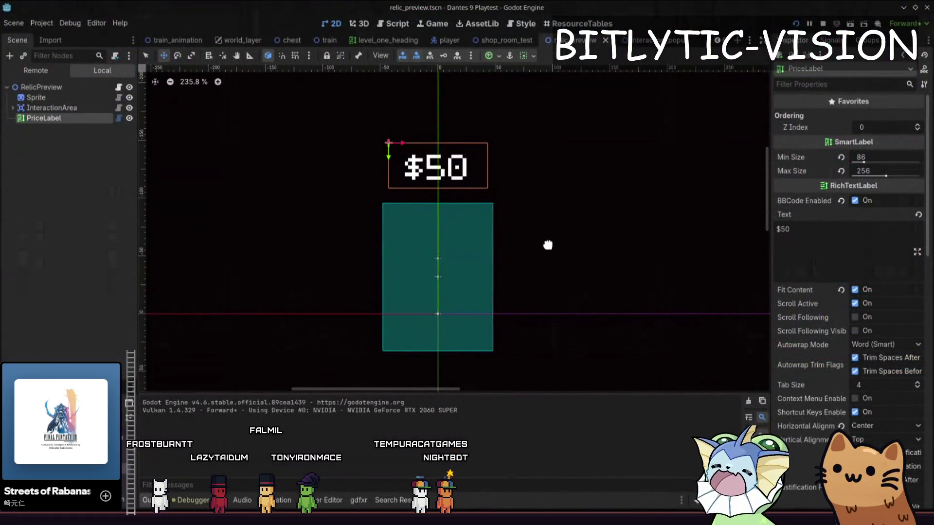
Quick-open debug_menu.tscn and browse its Scene tree, inspecting the 2x button node
key(shift+alt+o)
text(on)
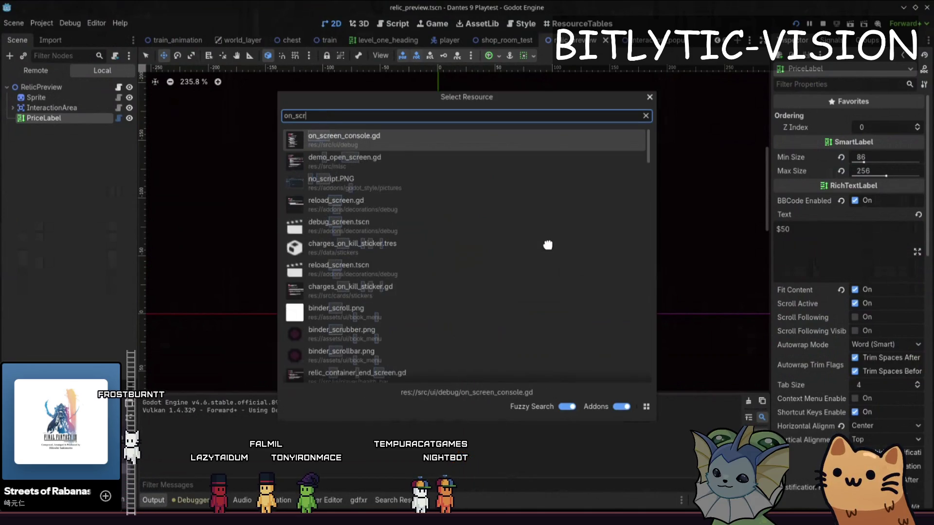
key(BackSpace)
key(BackSpace)
text(debug_menu.t)
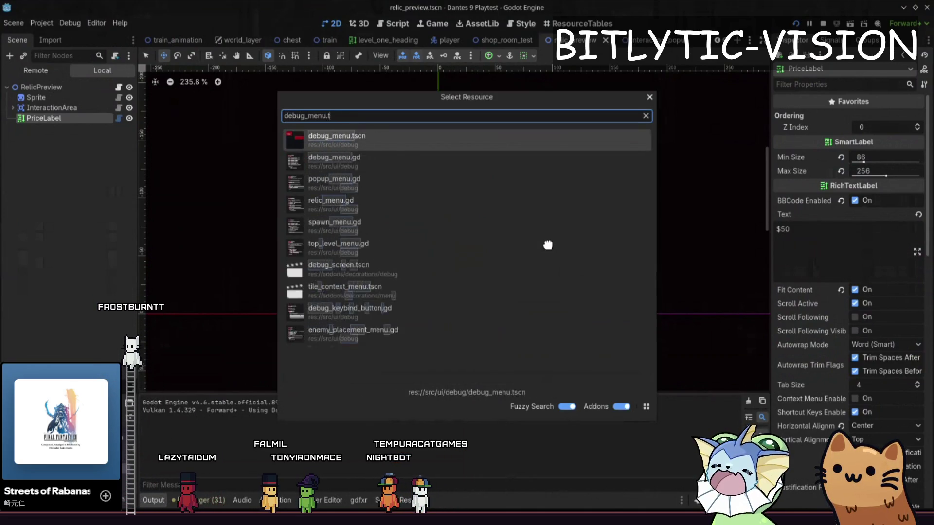
key(Return)
scroll(92, 275, down, 10)
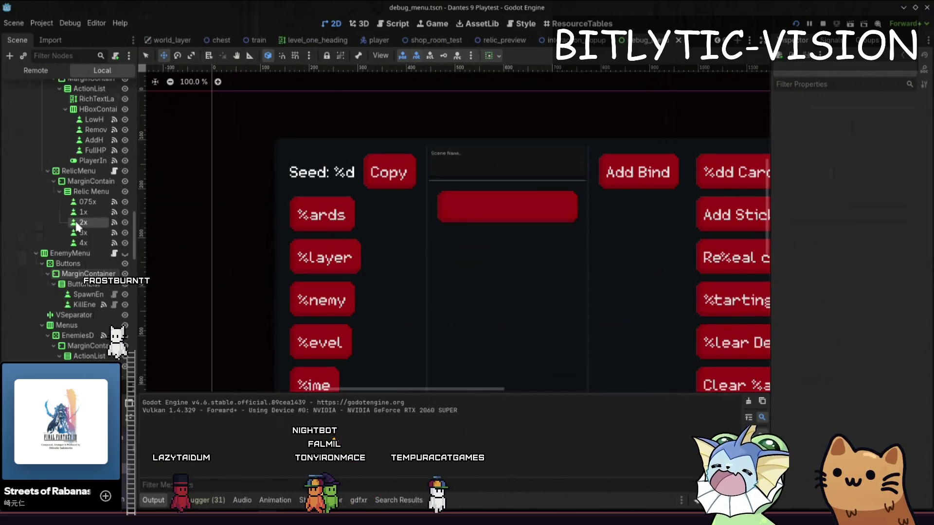
click(78, 229)
scroll(97, 253, down, 10)
drag(137, 282, 239, 289)
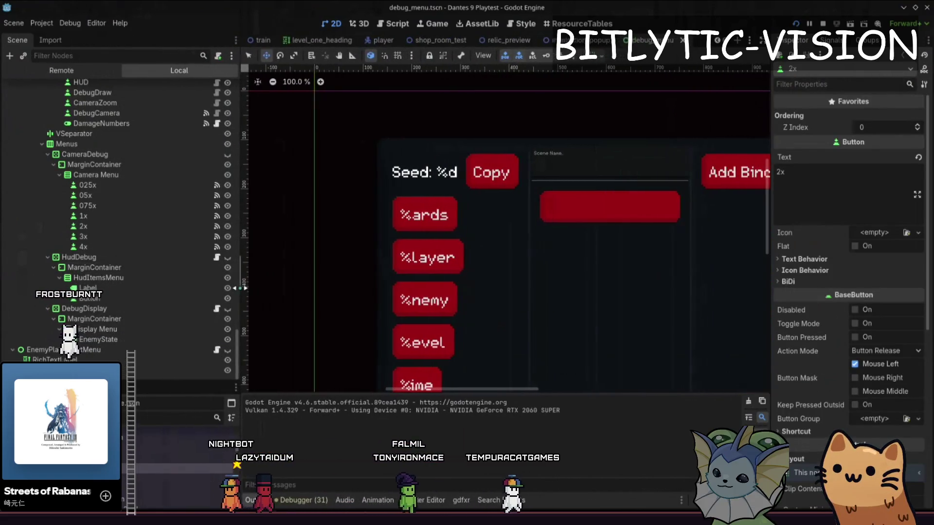
scroll(162, 286, down, 15)
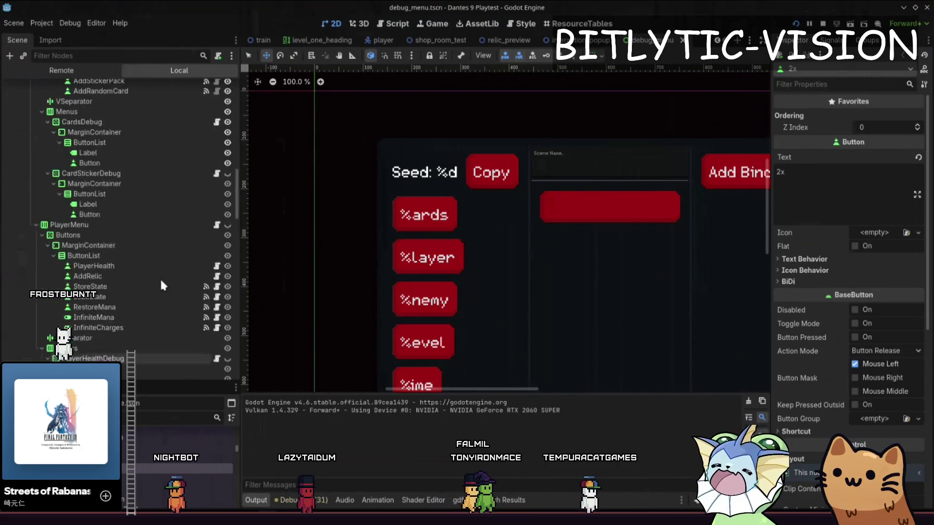
scroll(172, 292, up, 15)
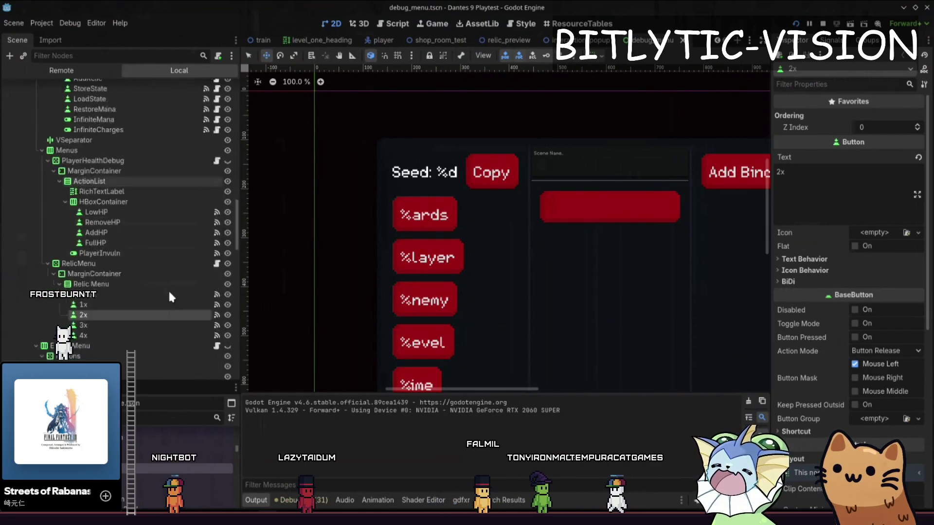
scroll(179, 291, down, 1)
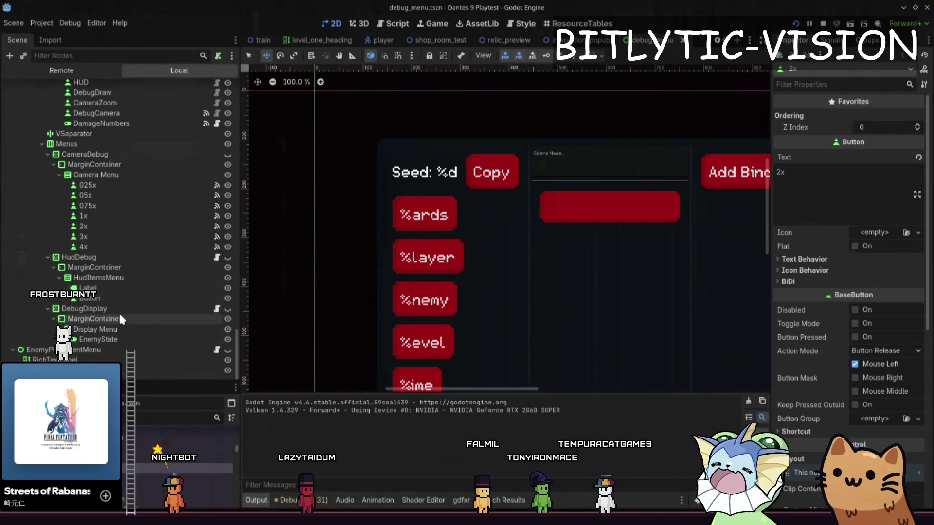
scroll(127, 219, up, 10)
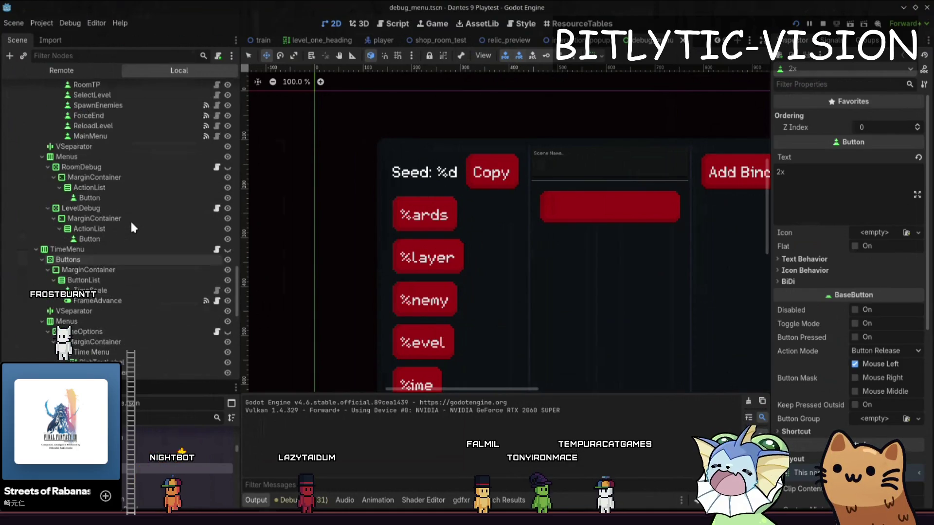
Quick-open spawn_menu.gd and run the project
key(shift+alt+o)
text(spawn_menu.)
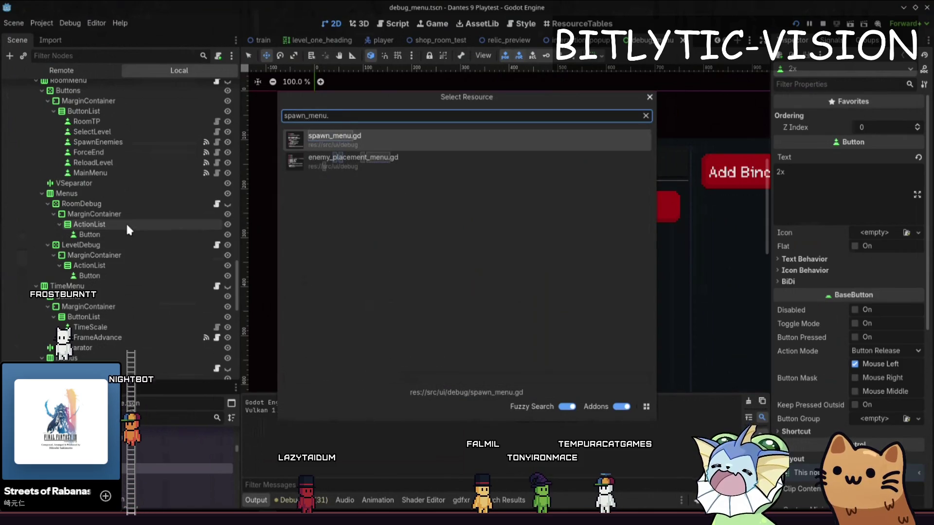
key(Return)
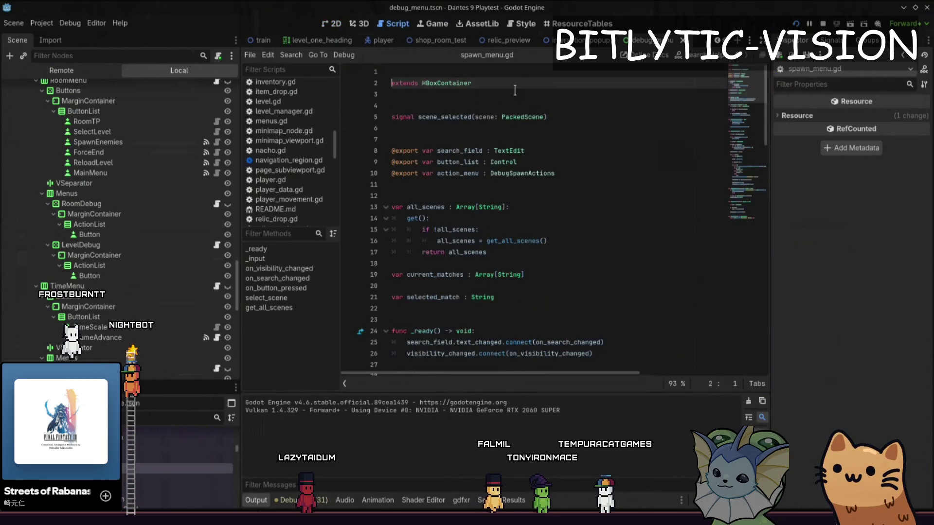
scroll(523, 86, down, 5)
key(F5)
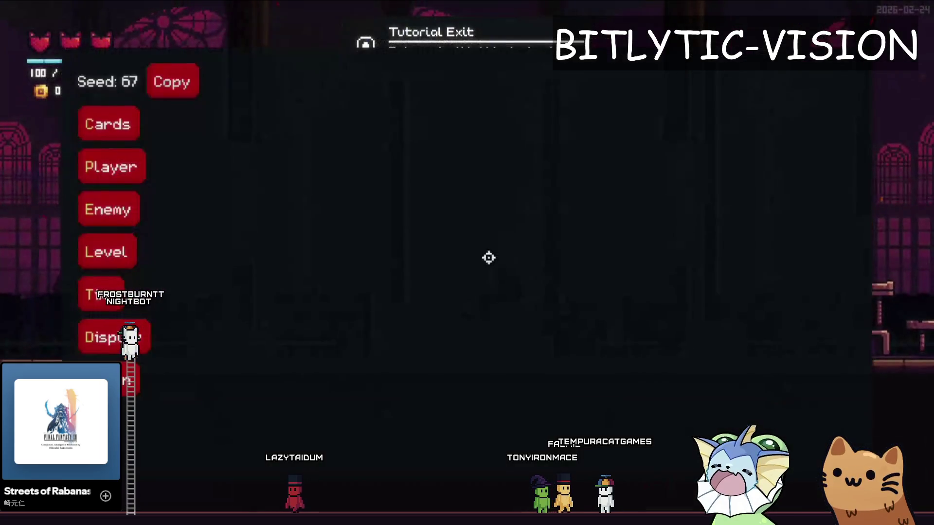
Search 'chest' in the debug spawner and place chest.tscn and chest_spawner.tscn in the level
key(Escape)
key(F1)
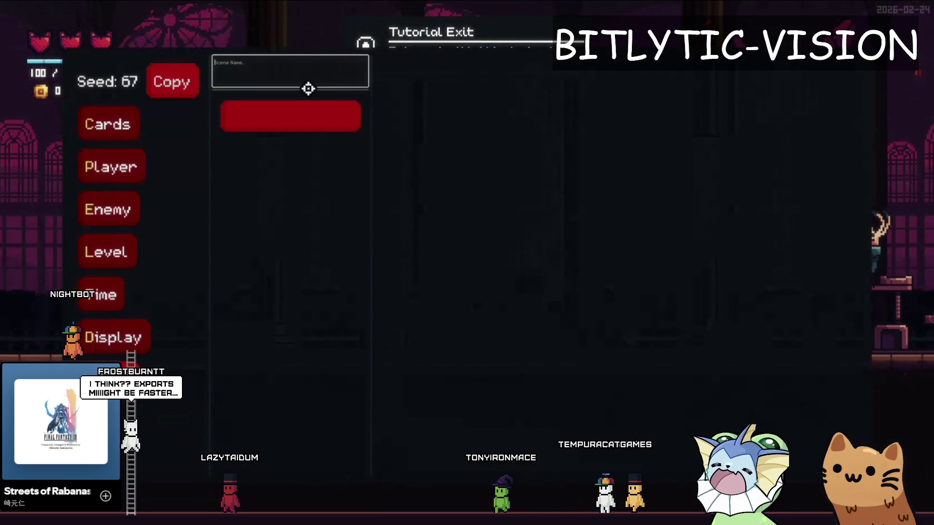
text(player)
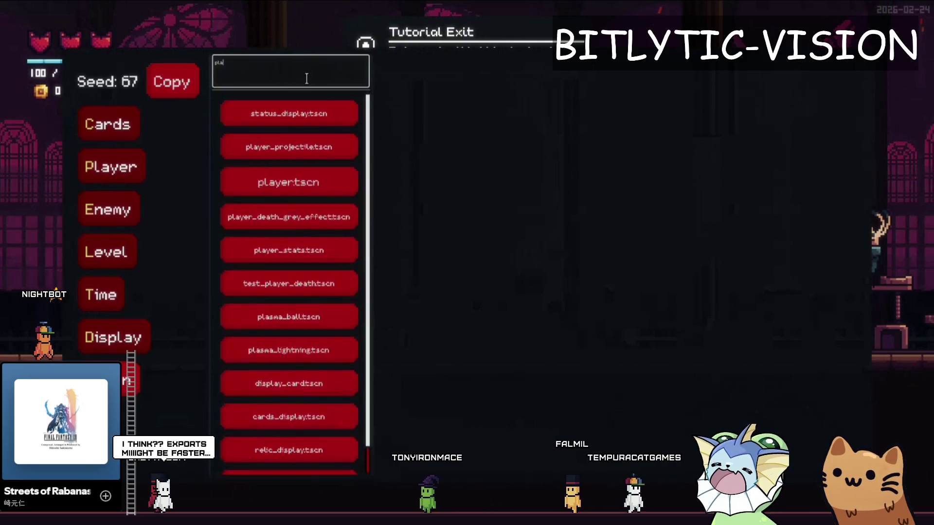
key(ctrl+a)
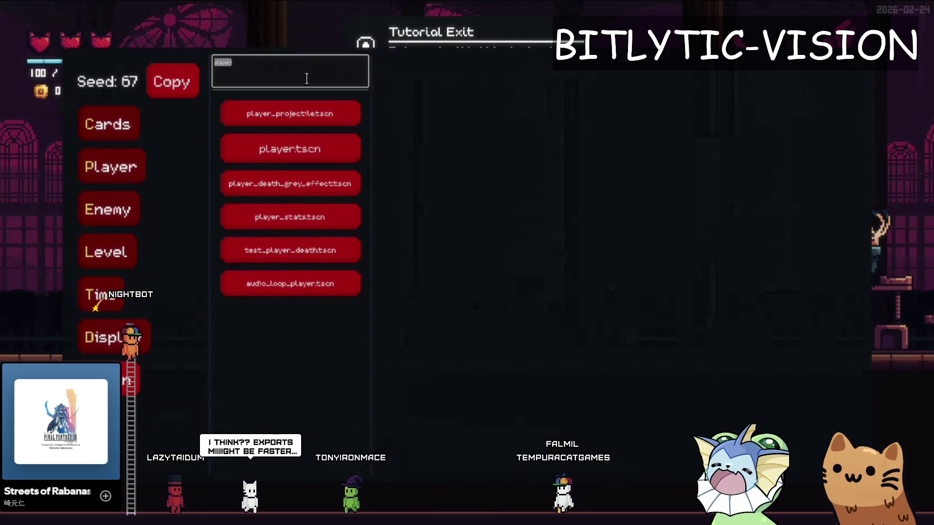
text(chest)
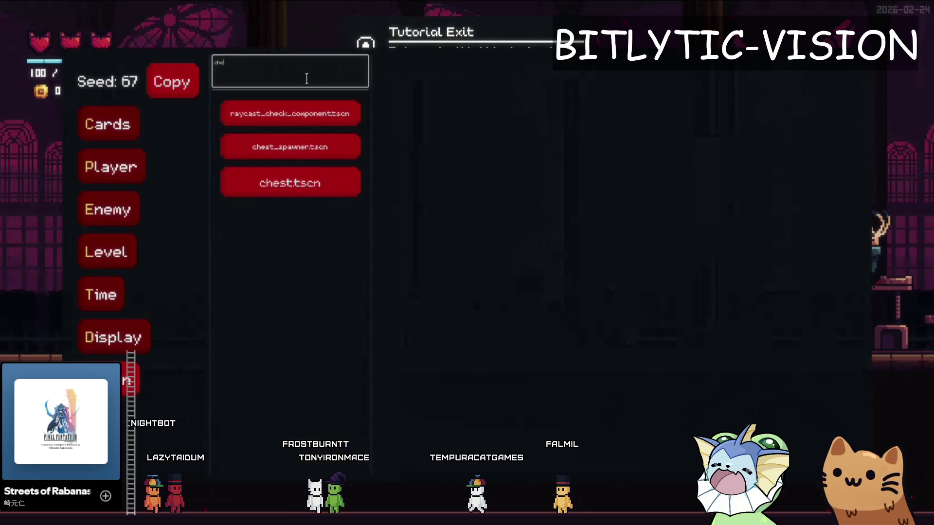
click(291, 149)
click(294, 319)
key(grave)
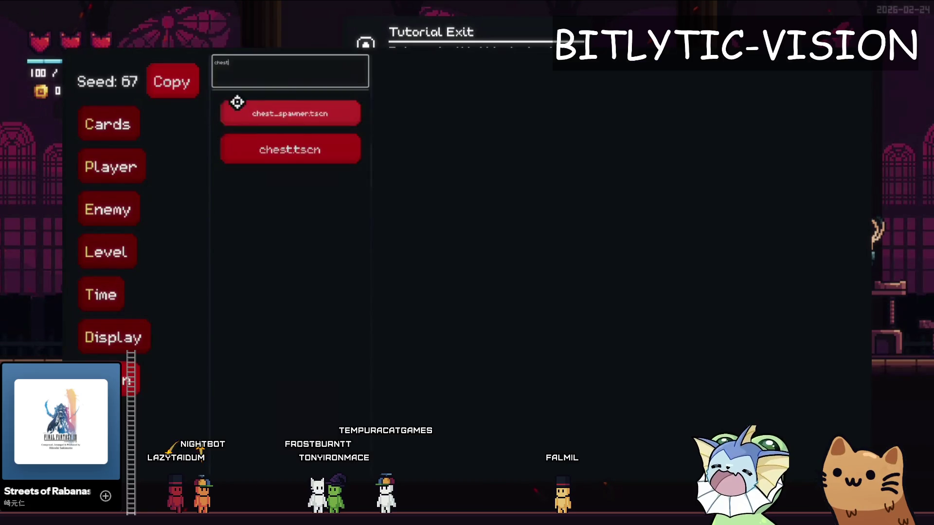
click(283, 111)
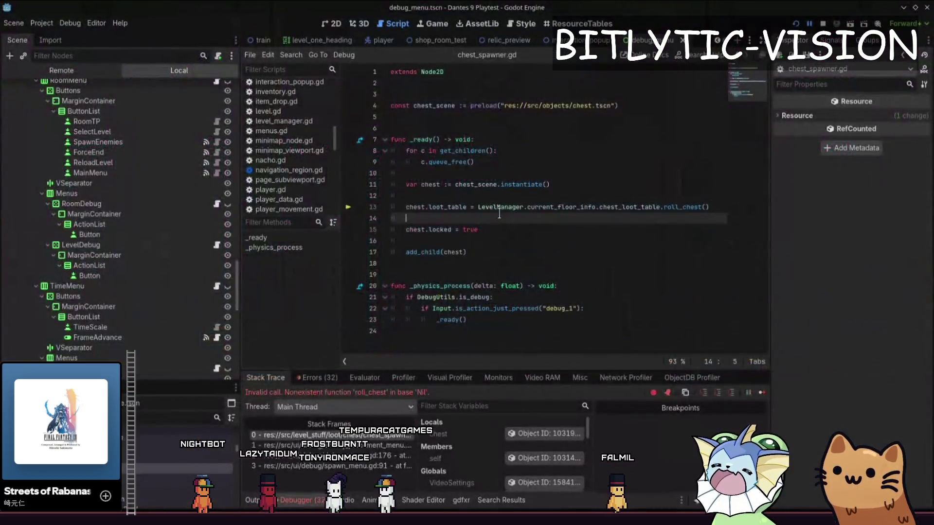
click(532, 252)
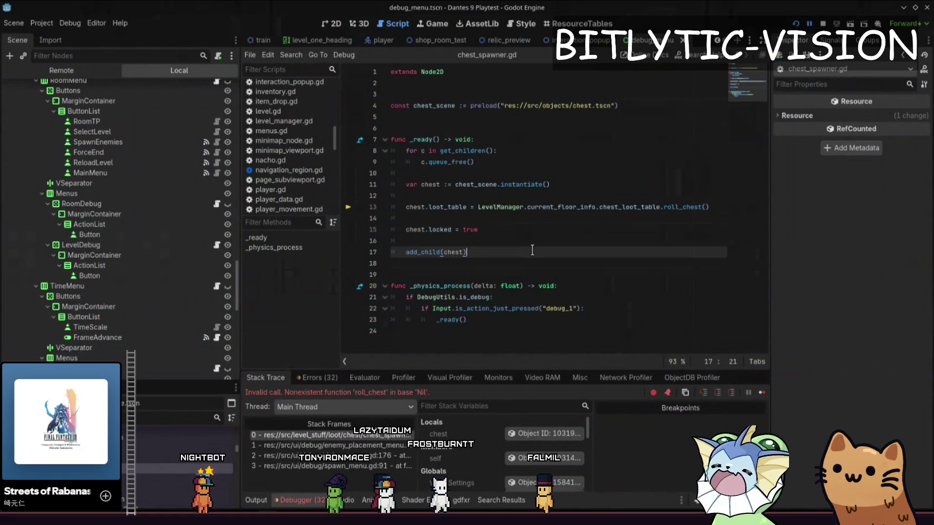
Go to get_all_scenes in spawn_menu.gd and jump to Util._get_files in util.gd
key(alt+Left)
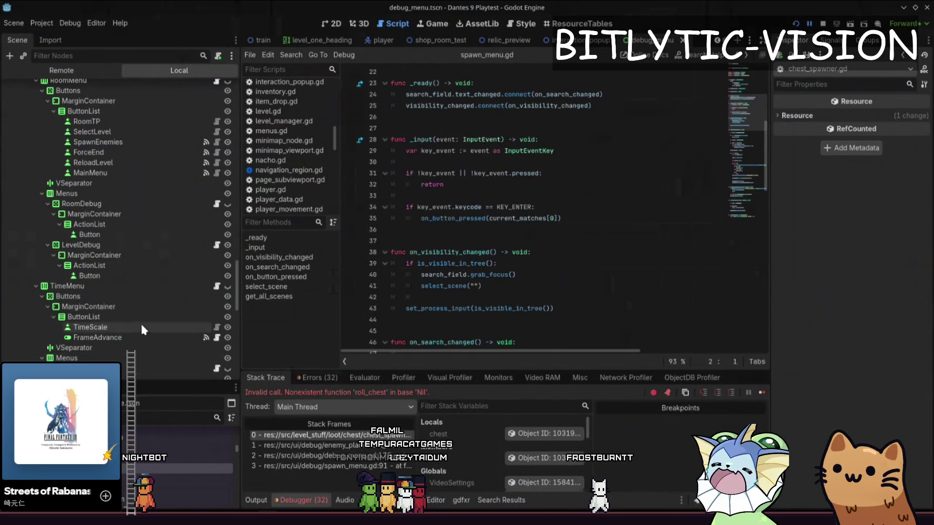
key(shift+alt+o)
key(Return)
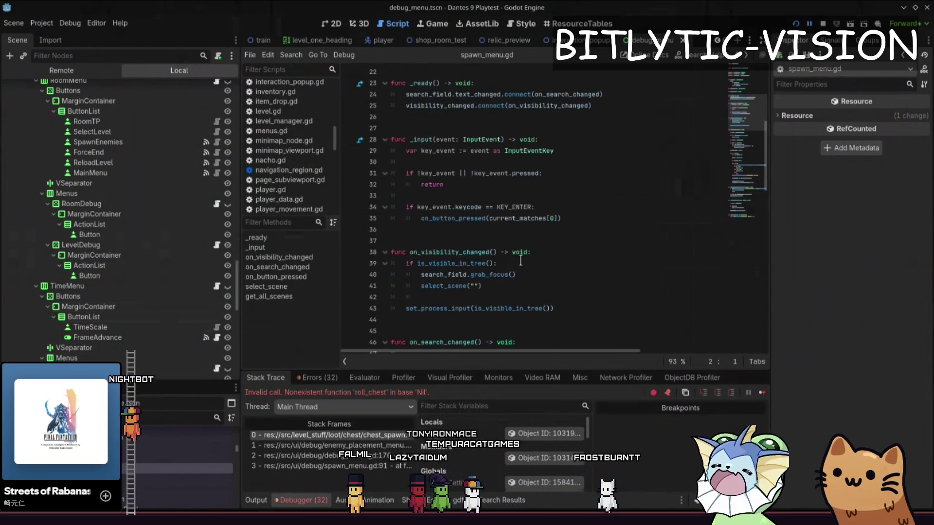
scroll(524, 238, down, 5)
scroll(528, 211, up, 7)
scroll(529, 211, down, 20)
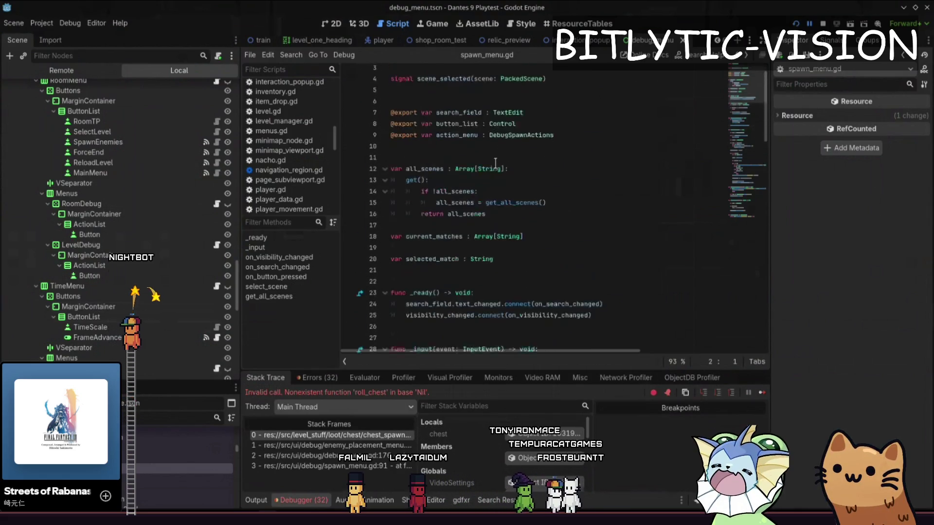
click(517, 162)
key(Down)
key(Down)
key(Down)
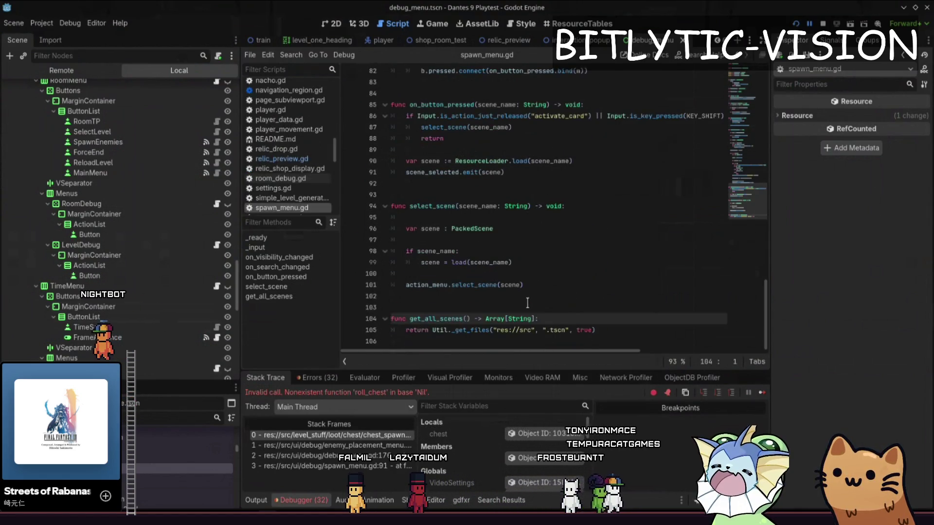
ctrl+click(470, 330)
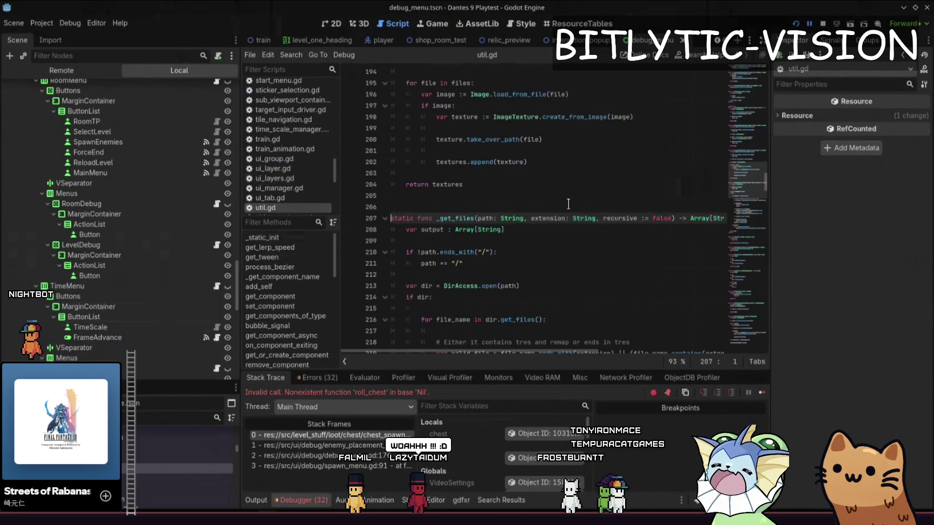
Review the _get_files helper behind get_all_scenes, widening the code view and script list panel
scroll(623, 272, down, 4)
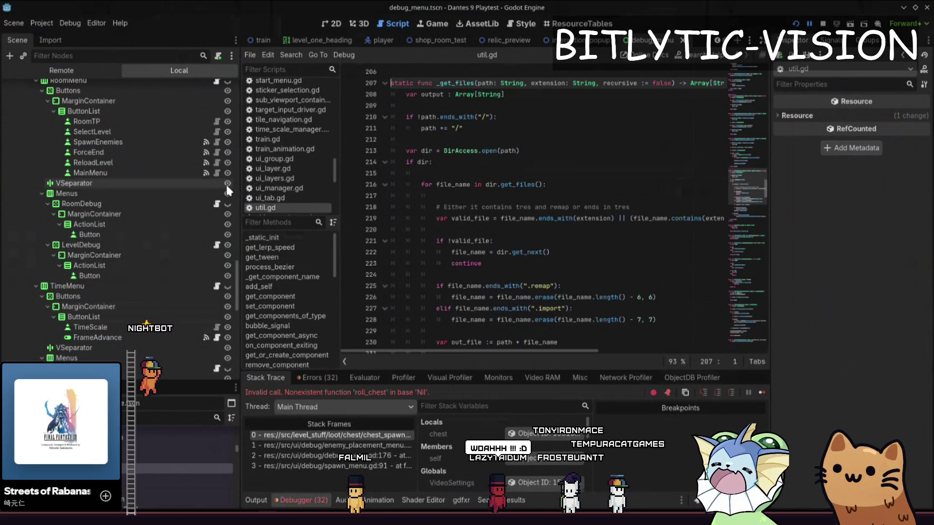
drag(239, 185, 156, 185)
scroll(478, 197, down, 1)
scroll(370, 128, up, 1)
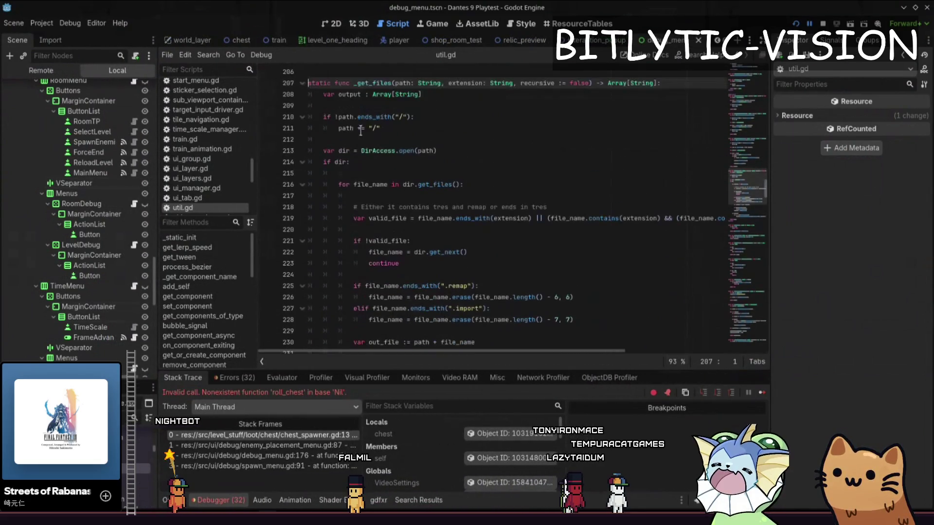
click(451, 82)
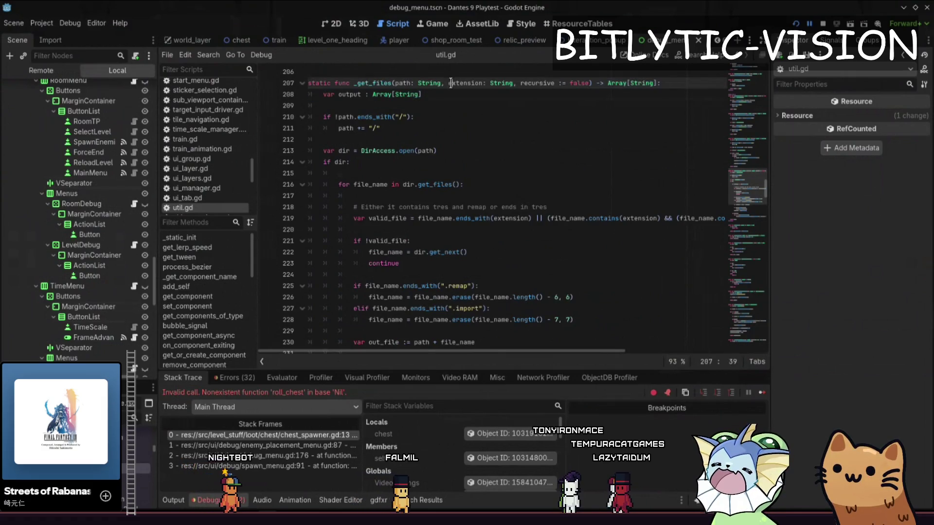
click(341, 94)
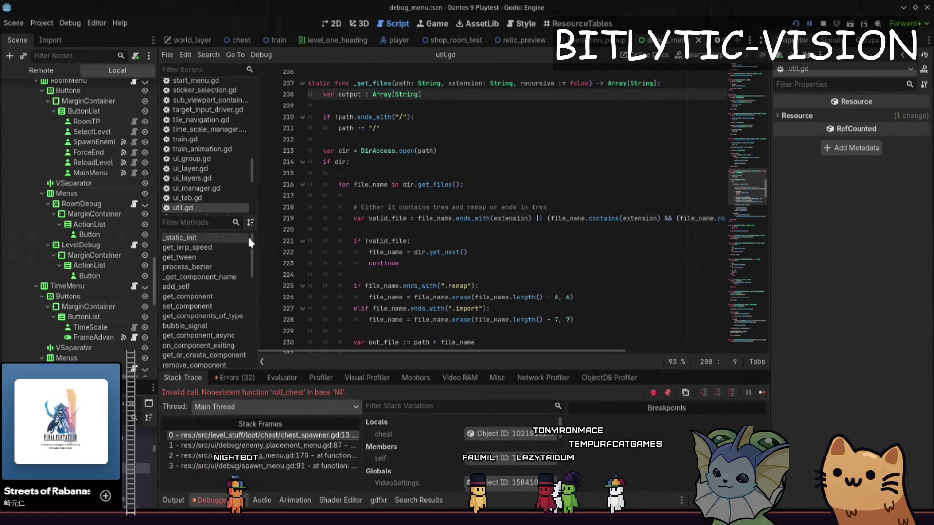
drag(257, 234, 83, 215)
scroll(311, 152, up, 2)
click(311, 152)
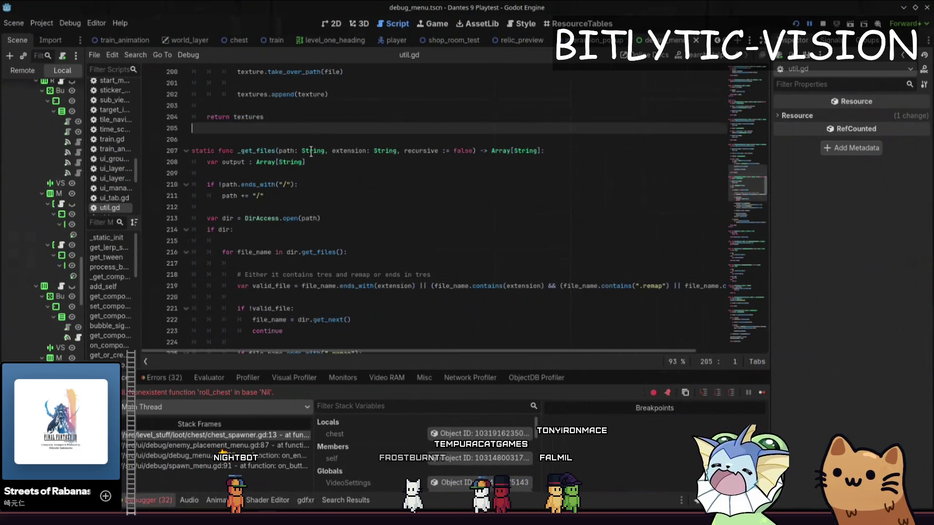
mouse_move(191, 152)
mouse_down()
mouse_move(272, 185)
mouse_move(265, 196)
mouse_up()
click(265, 195)
scroll(360, 160, down, 2)
scroll(365, 155, down, 5)
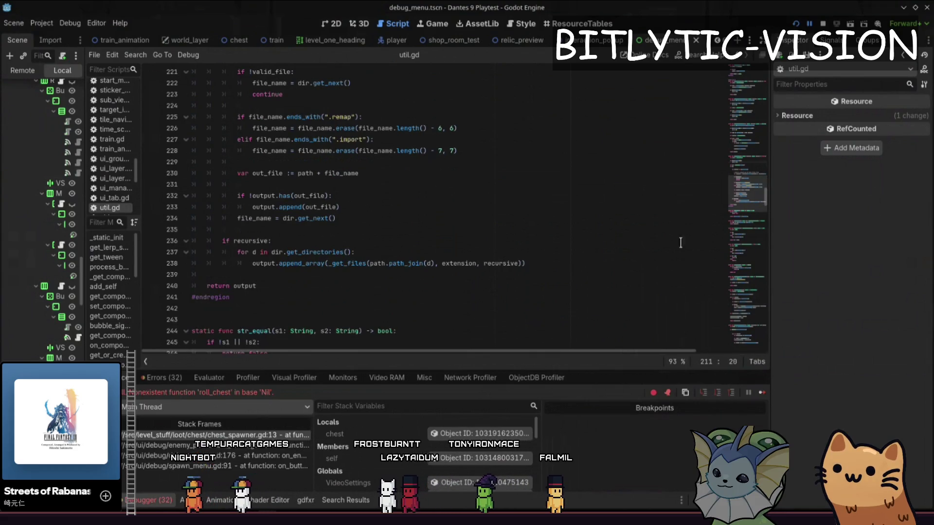
scroll(608, 244, up, 5)
scroll(608, 244, right, 3)
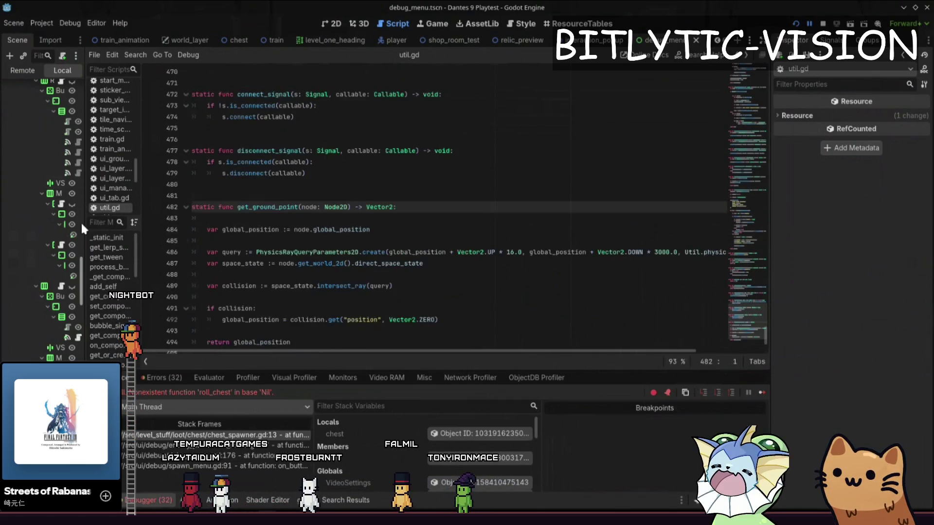
drag(83, 228, 110, 229)
Go back to spawn_menu.gd's select_scene function and run the game
key(alt+Left)
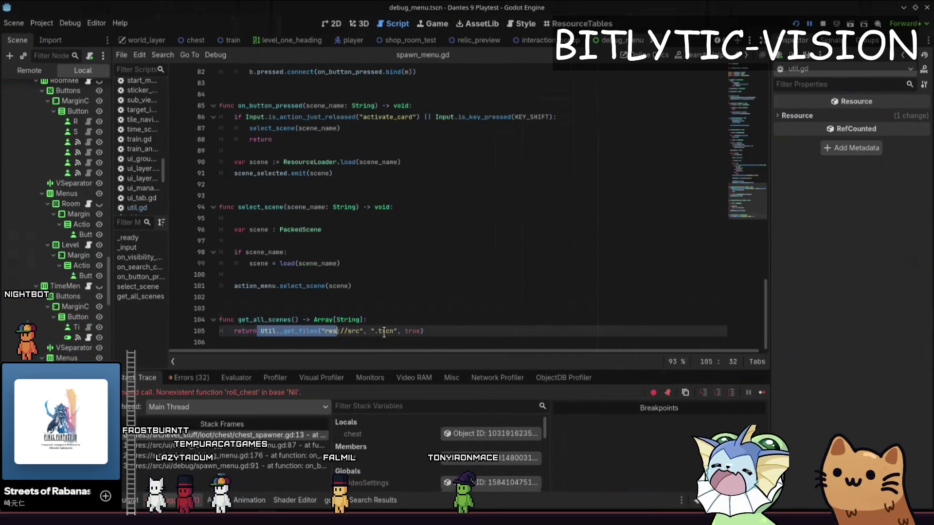
drag(345, 331, 366, 331)
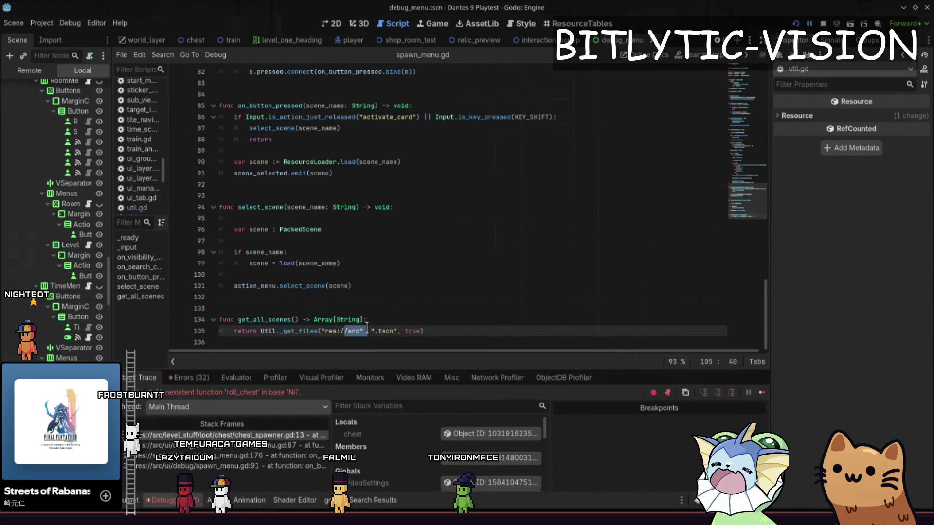
key(alt+Left)
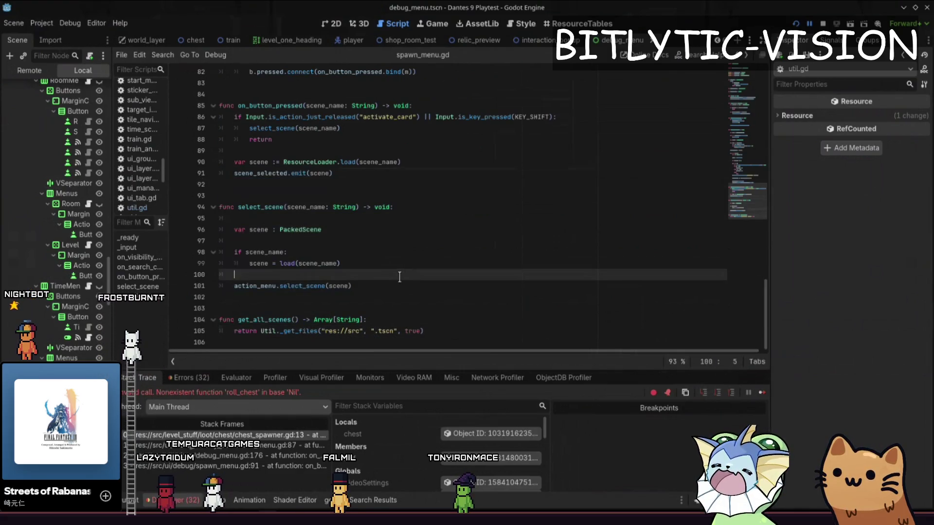
scroll(406, 285, up, 4)
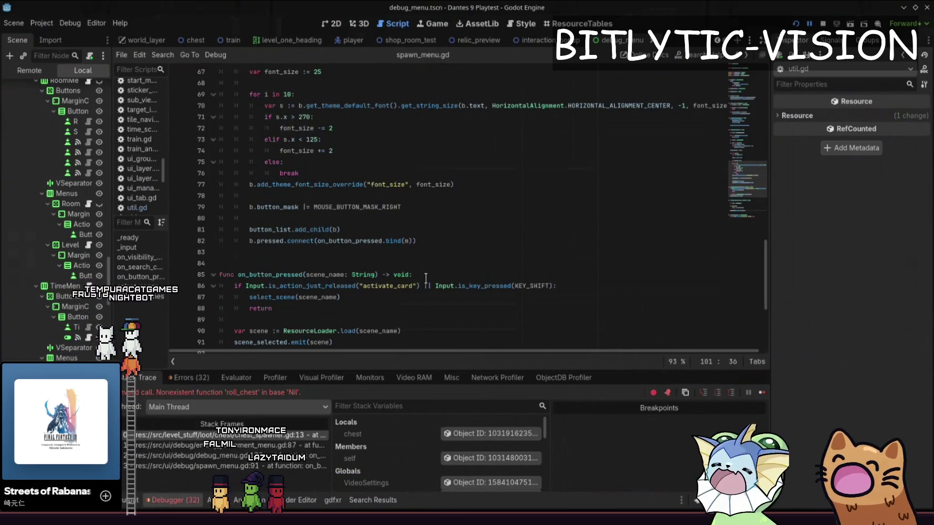
key(alt+Tab)
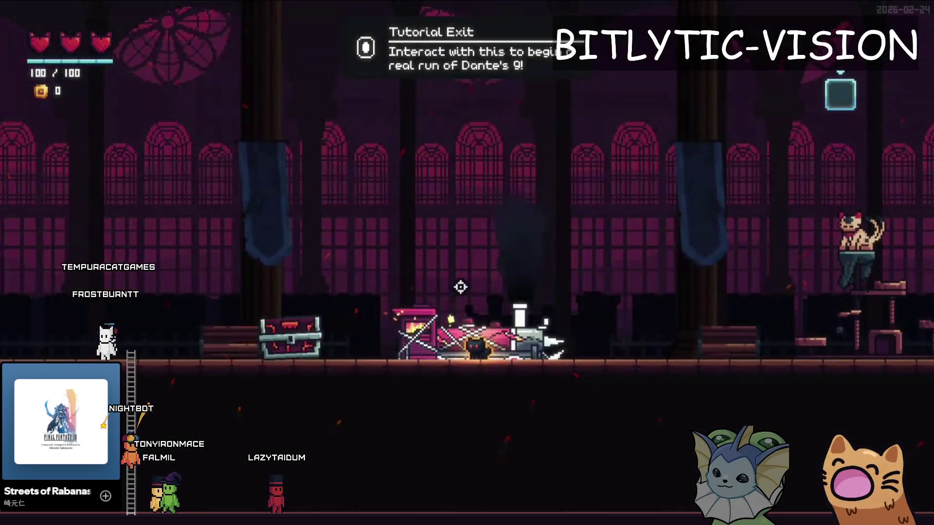
Stop the running game, save the scene, and open the relic_preview scene
key(alt+F4)
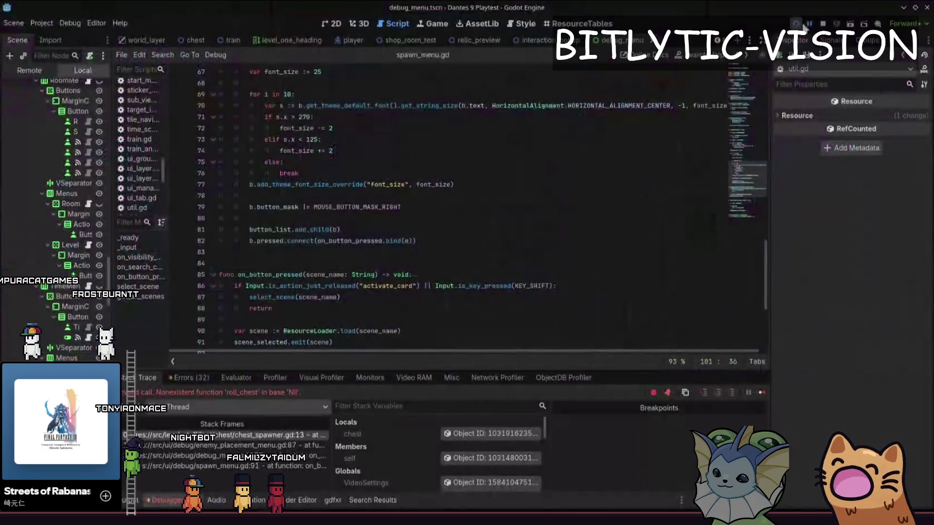
key(ctrl+s)
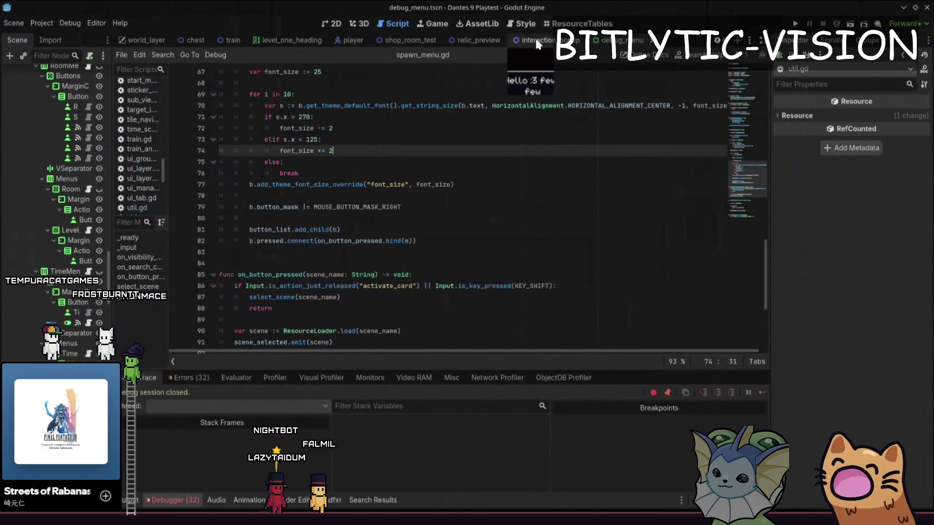
click(538, 39)
click(477, 41)
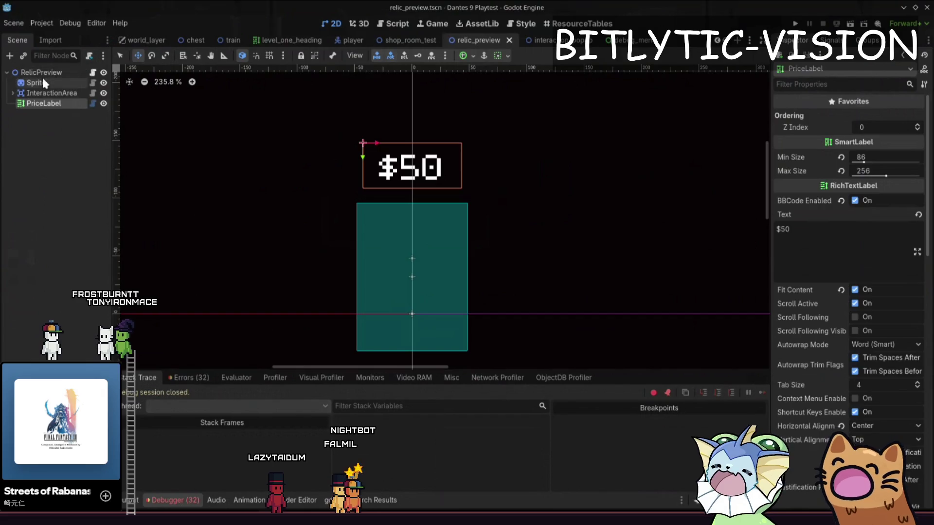
Inspect the Sprite and RelicPreview nodes, check the Errors list, and relaunch with F5
click(43, 83)
click(54, 74)
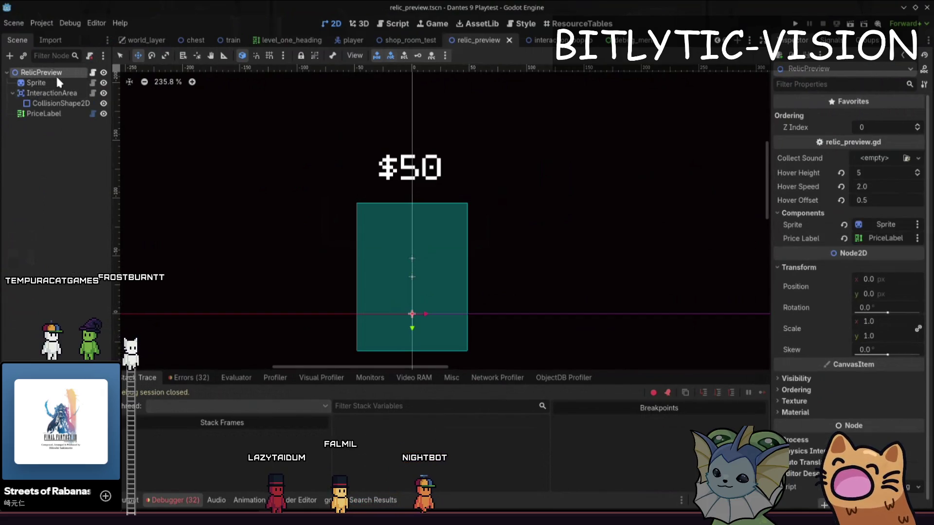
click(57, 84)
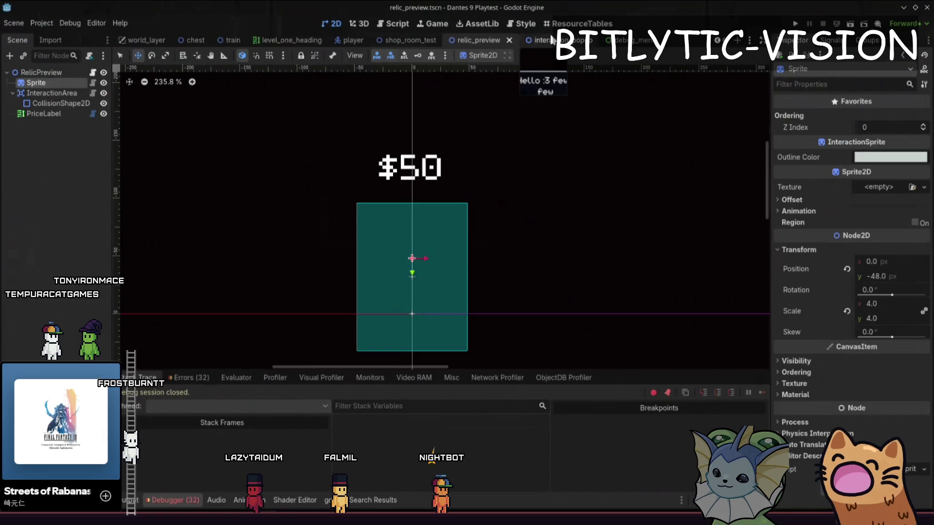
scroll(489, 43, up, 2)
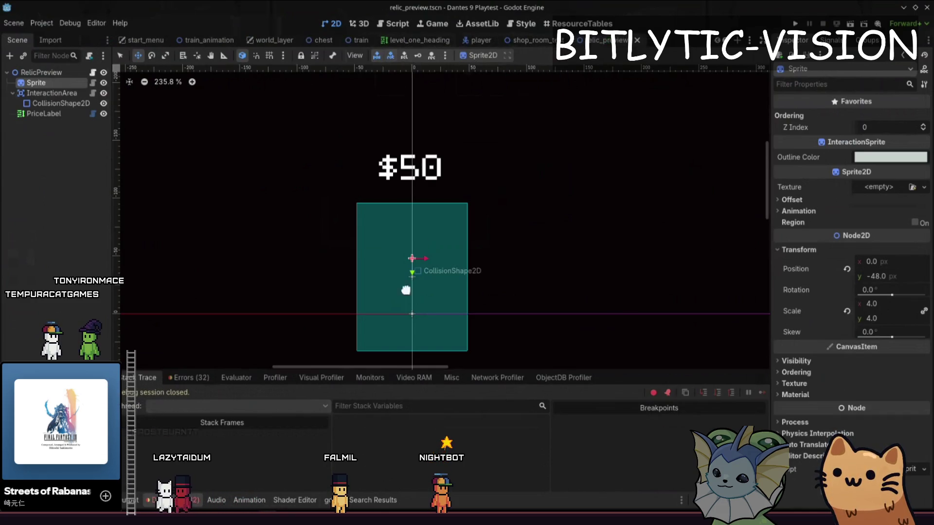
click(189, 377)
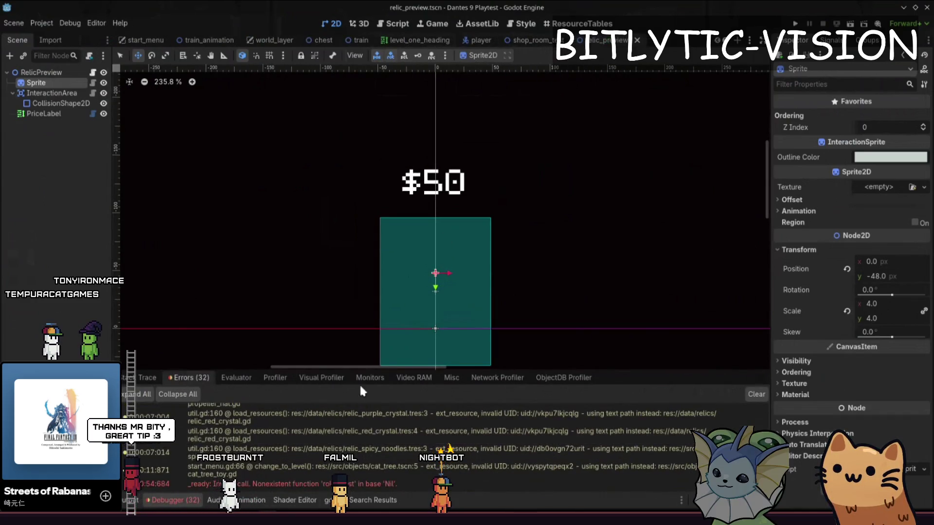
key(F5)
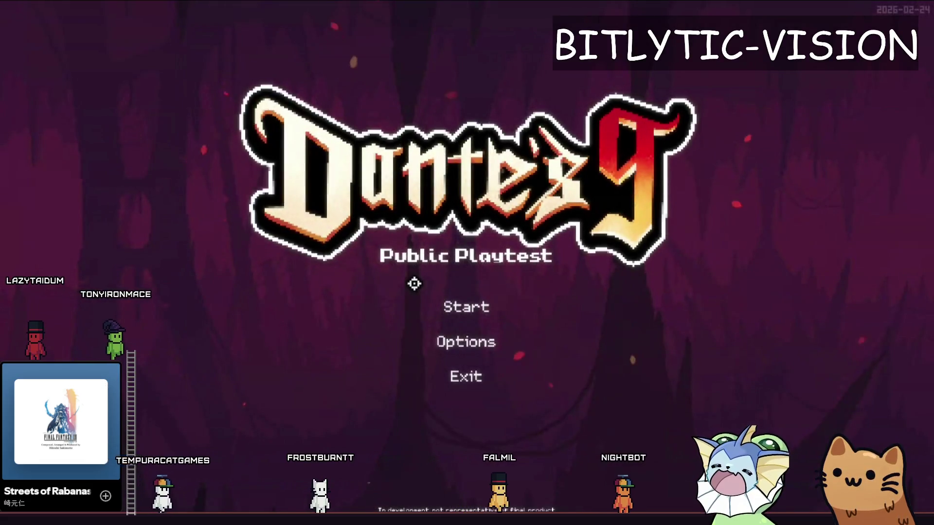
Start a run from the title screen, then return to spawn_menu.gd in the script editor
click(446, 303)
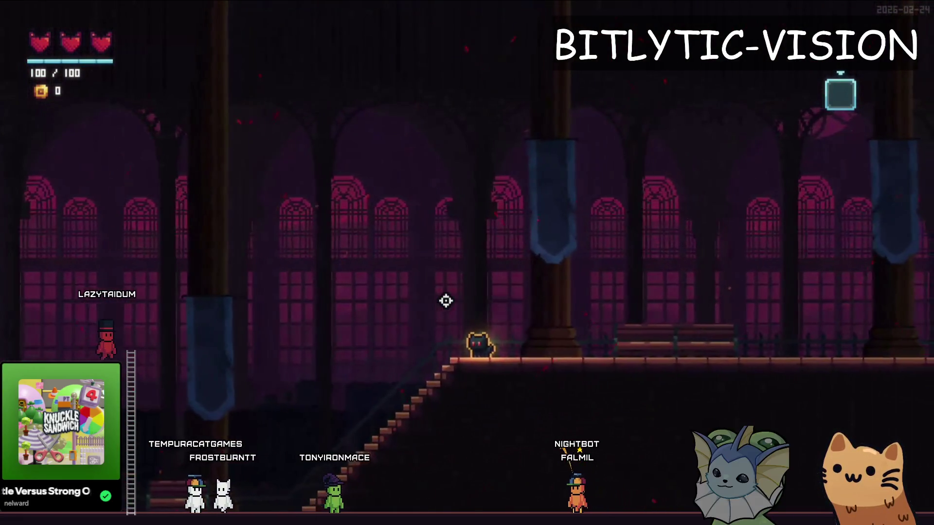
key(ctrl+F3)
scroll(453, 153, up, 12)
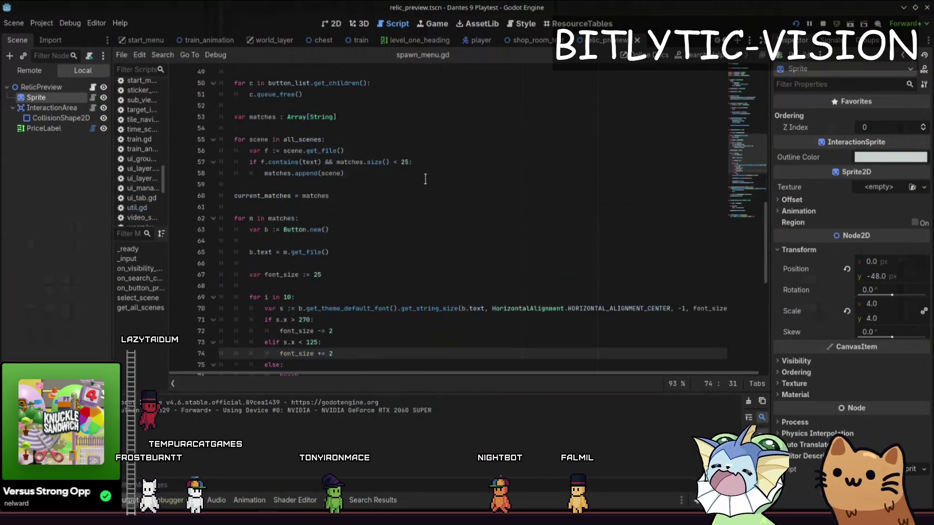
Open relic_preview.gd and go to the currency string line above price_label
click(379, 128)
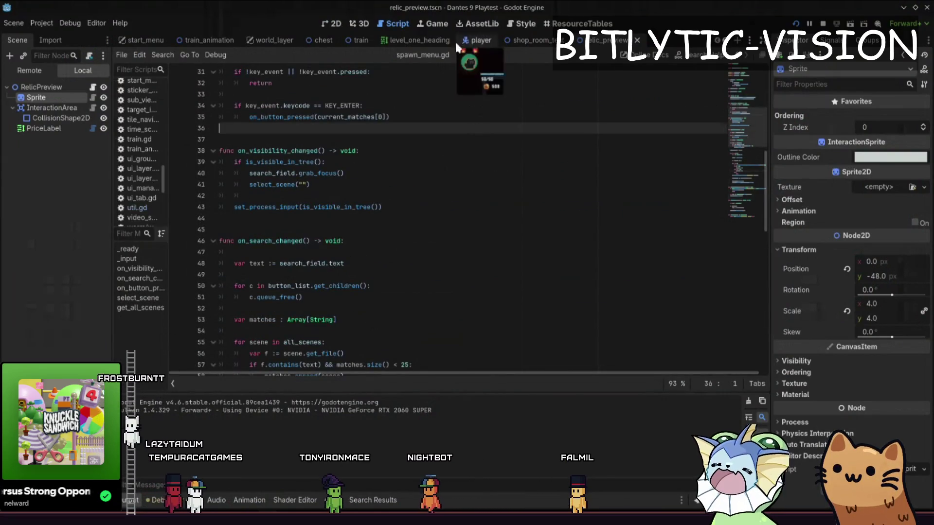
click(93, 88)
scroll(454, 227, down, 2)
click(454, 229)
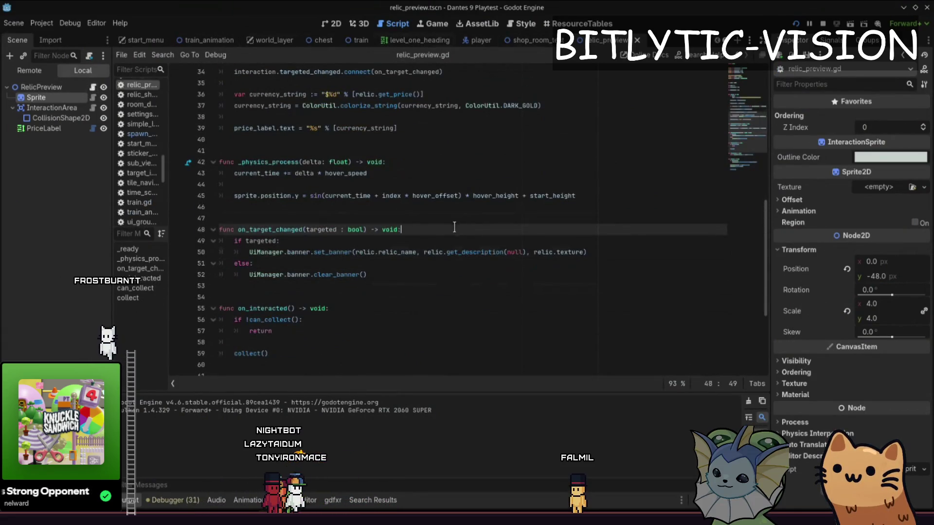
scroll(269, 208, up, 6)
scroll(273, 118, up, 4)
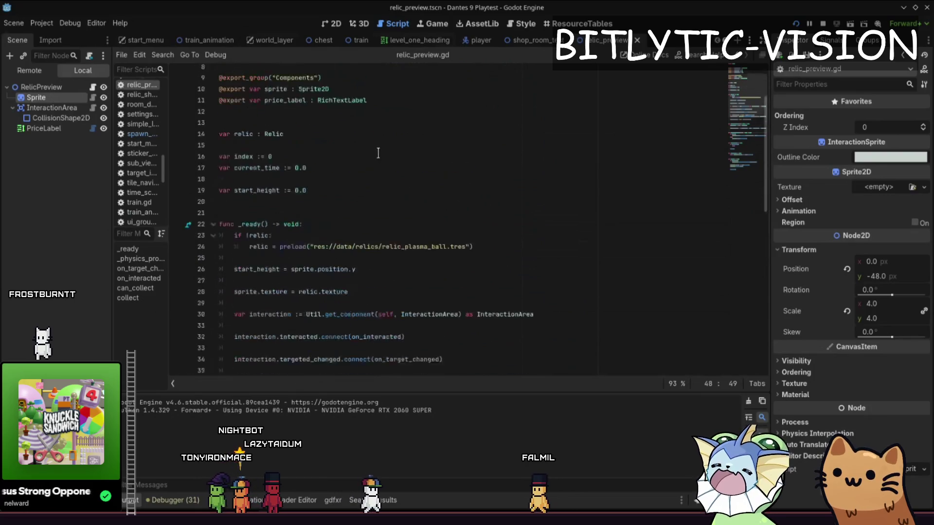
scroll(317, 175, down, 6)
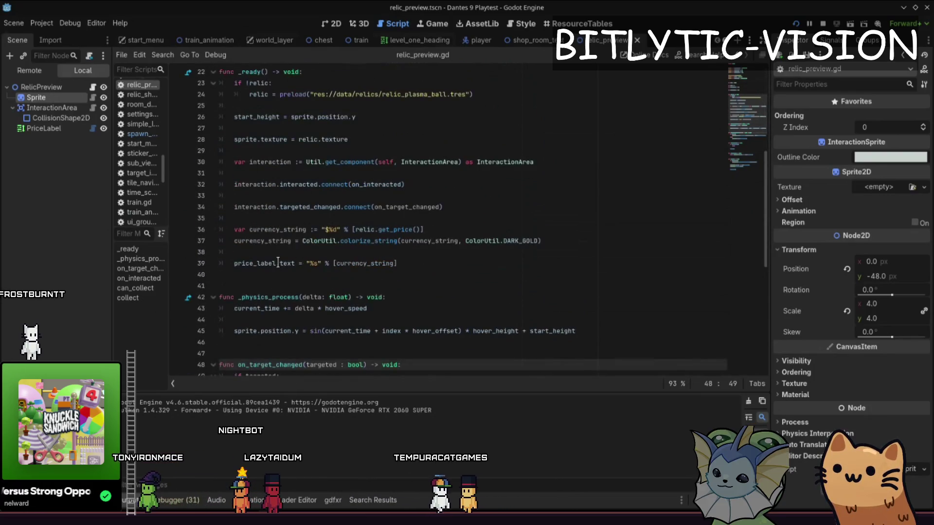
click(428, 257)
Add trial $LABEL and get_node("PriceLabel") lookup lines above price_label
key(Return)
key(Return)
key(Up)
text($)
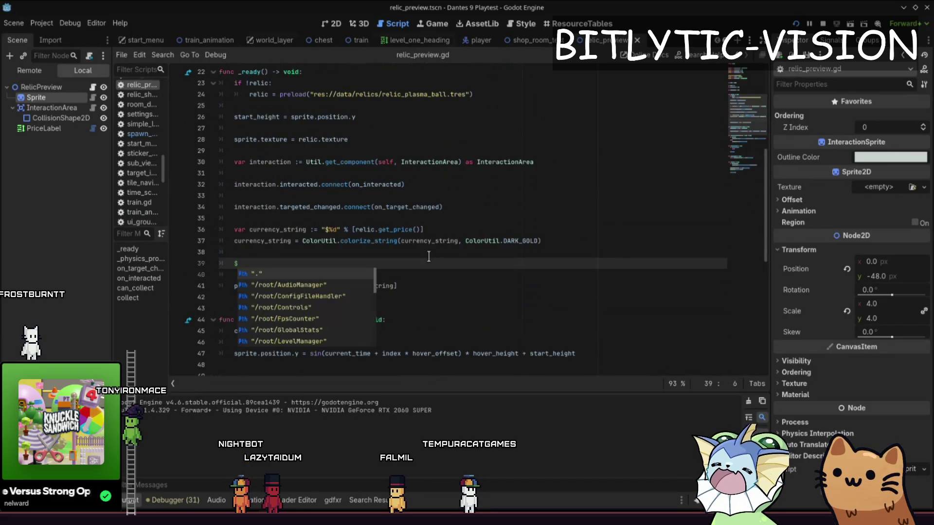
text(L)
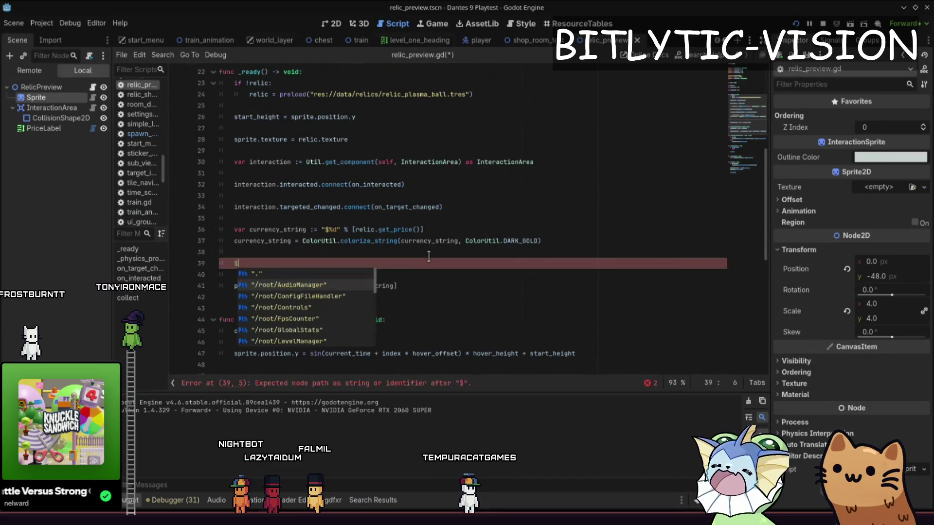
text(ABEL)
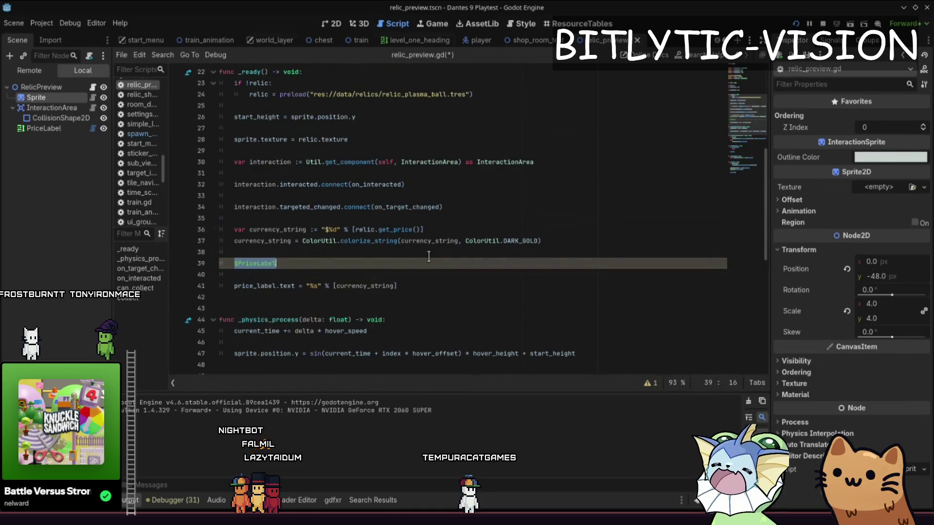
key(Return)
key(Return)
key(Up)
key(Up)
text(get_no)
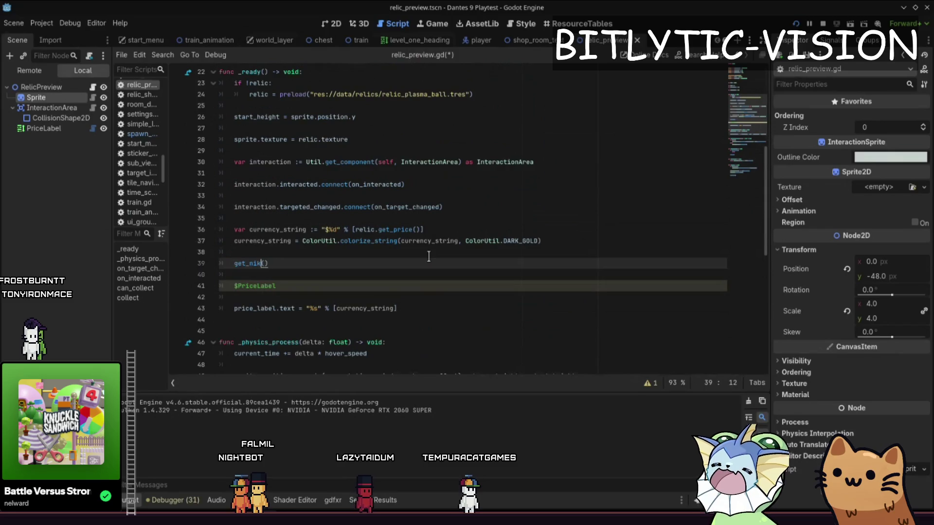
text(de)
key(Return)
text("PriceLabel)
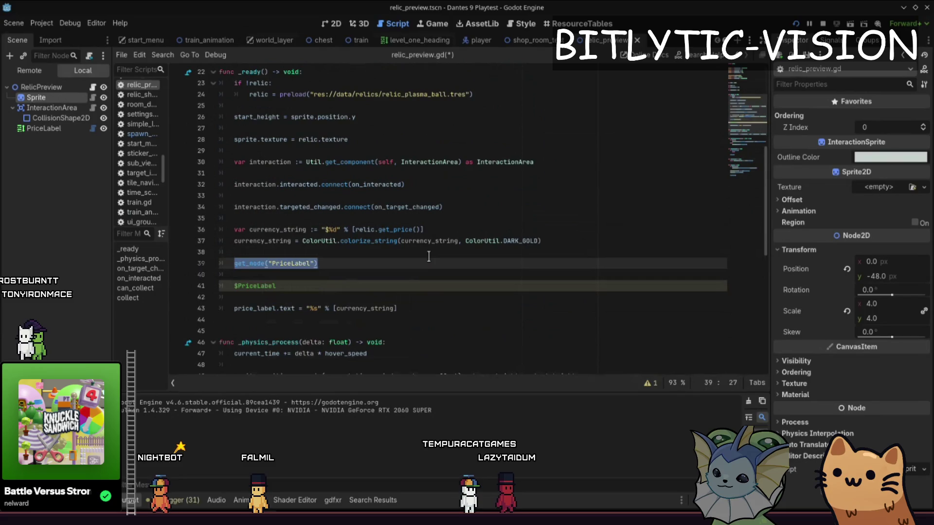
Delete the trial lookup lines, save the script, and return to the price_label export
key(ctrl+shift+k)
key(ctrl+shift+k)
key(ctrl+shift+k)
key(Up)
key(Up)
key(ctrl+s)
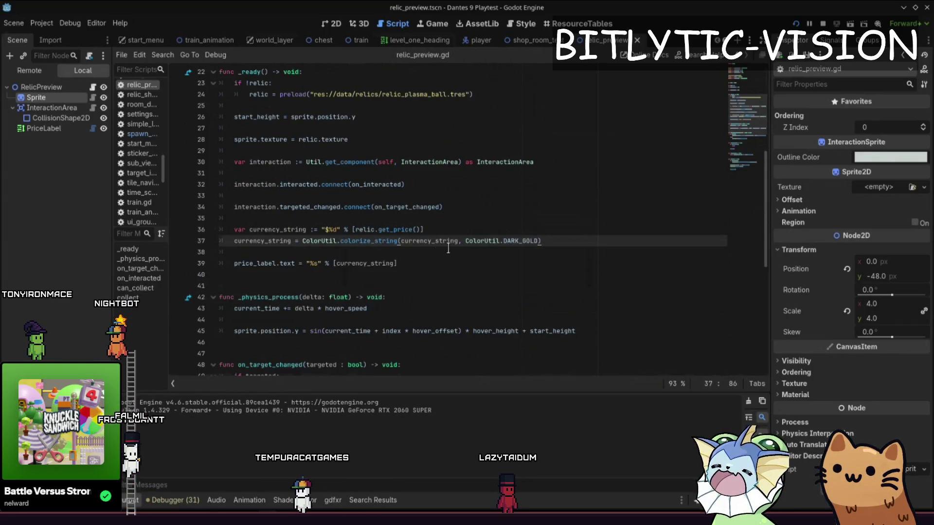
scroll(448, 249, up, 7)
click(408, 183)
drag(407, 183, 219, 173)
click(385, 186)
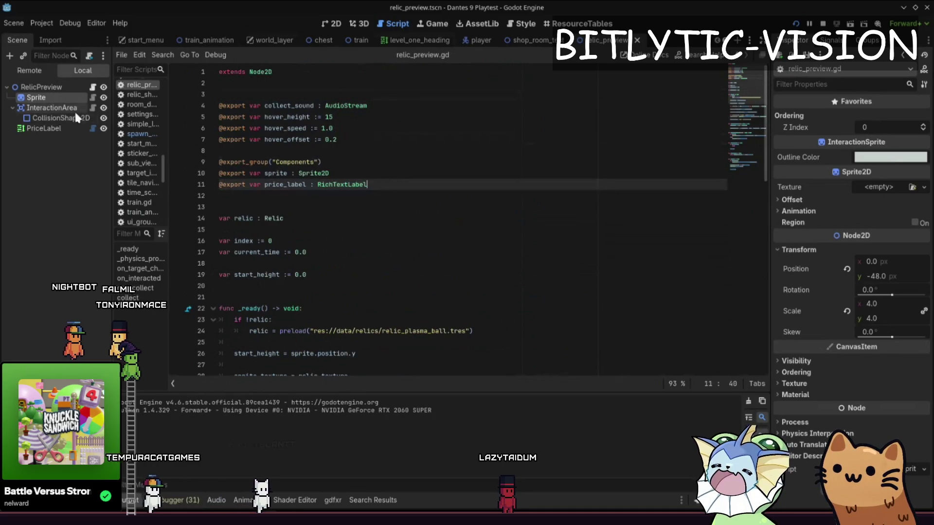
click(42, 129)
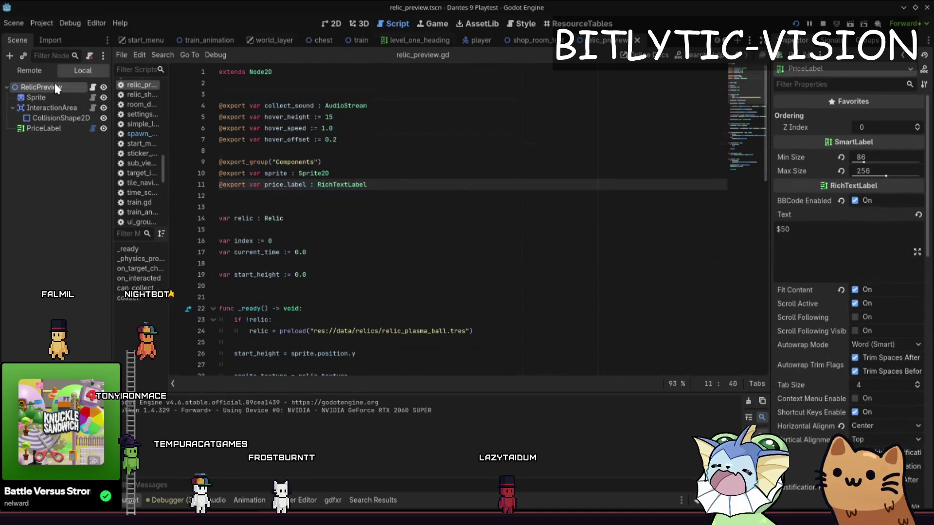
click(57, 88)
Look over the variable lines down to var relic : Relic, then run the game
click(425, 192)
mouse_move(335, 297)
mouse_down()
mouse_move(347, 309)
mouse_move(348, 234)
mouse_move(347, 312)
mouse_up()
mouse_move(372, 184)
mouse_down()
mouse_move(382, 203)
mouse_move(387, 173)
mouse_move(389, 181)
mouse_up()
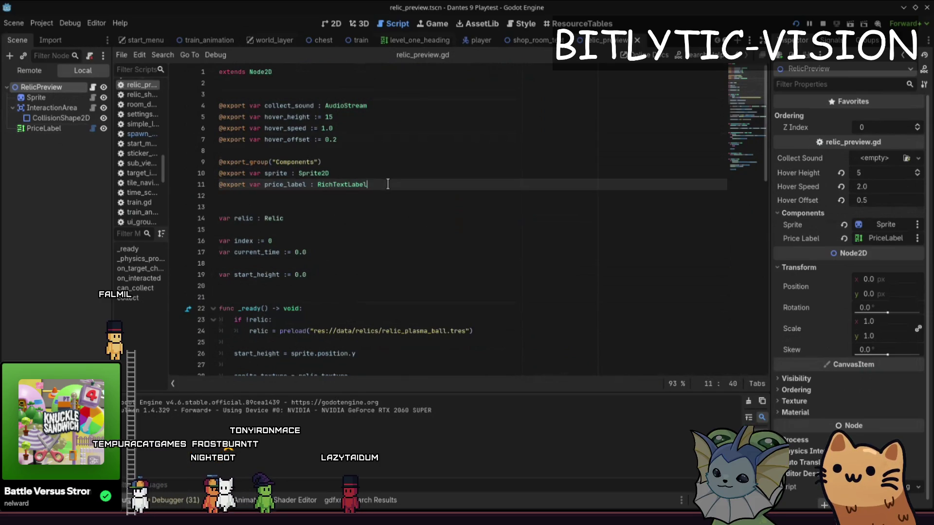
click(497, 213)
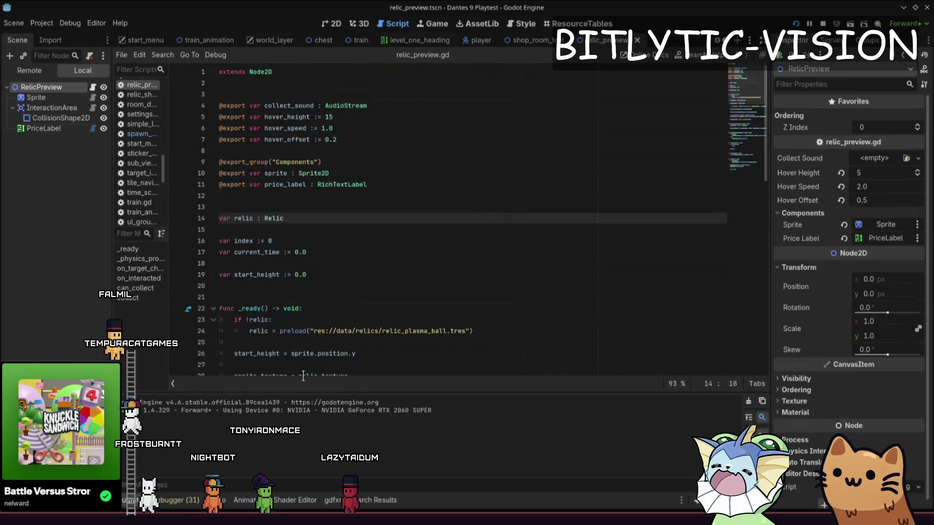
key(F5)
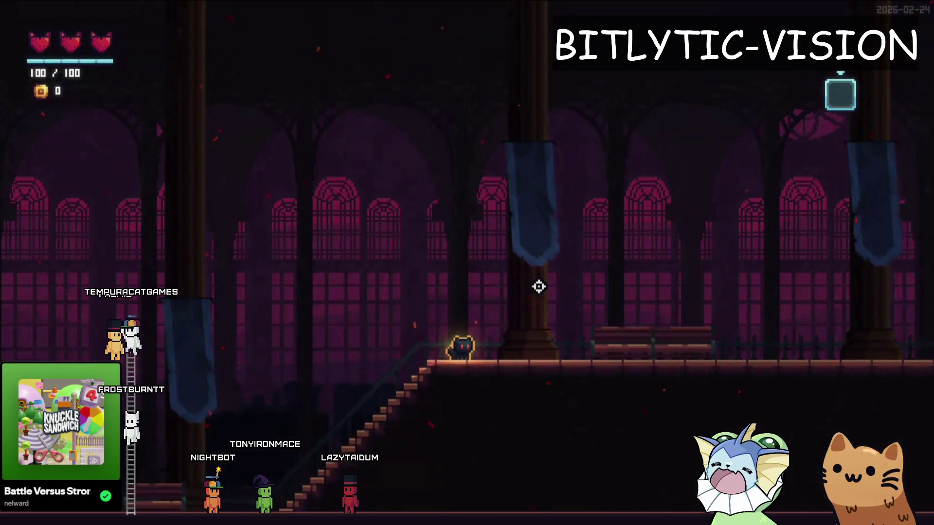
Use the tutorial exit, then teleport to the shop room through the debug menu
key(a)
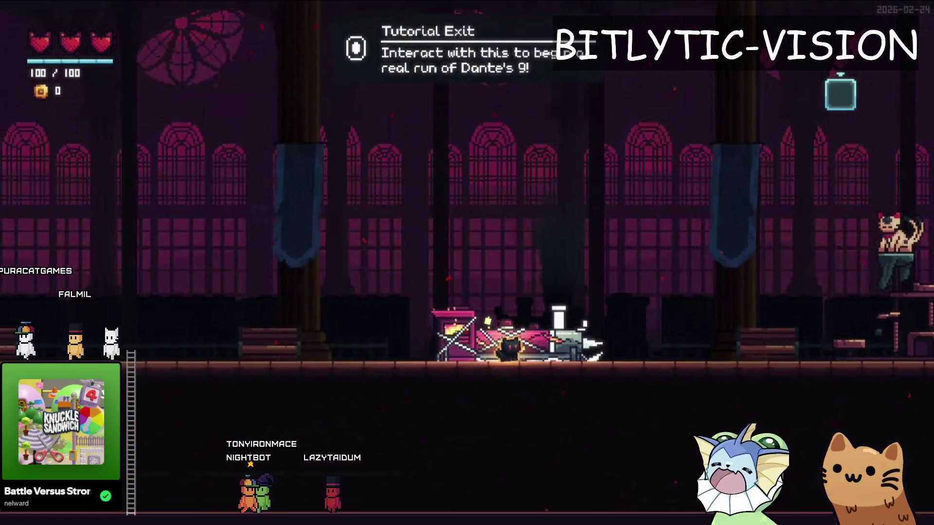
key(e)
key(F1)
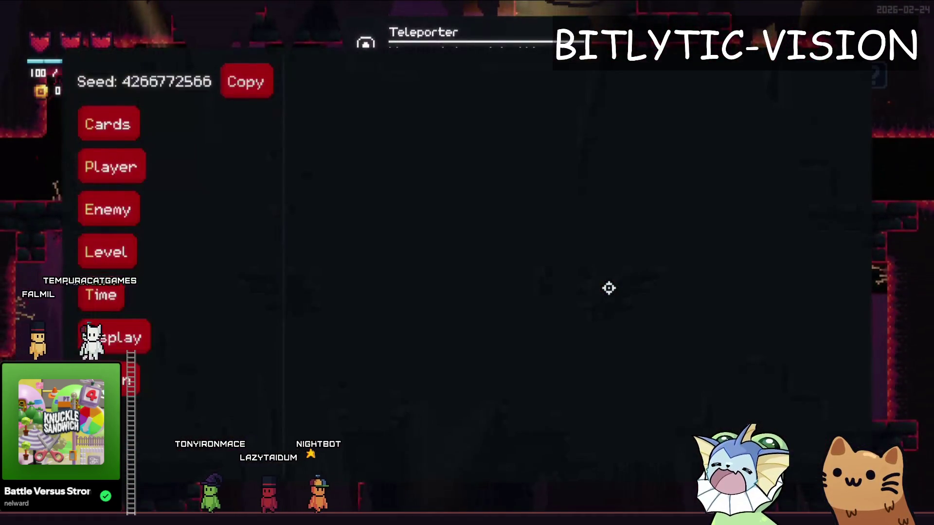
key(F1)
key(F1)
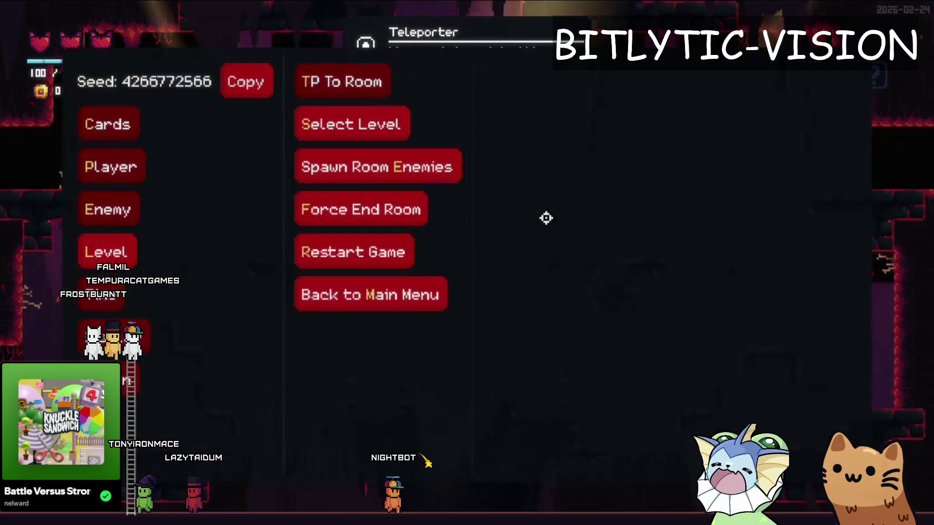
scroll(569, 292, down, 3)
click(590, 407)
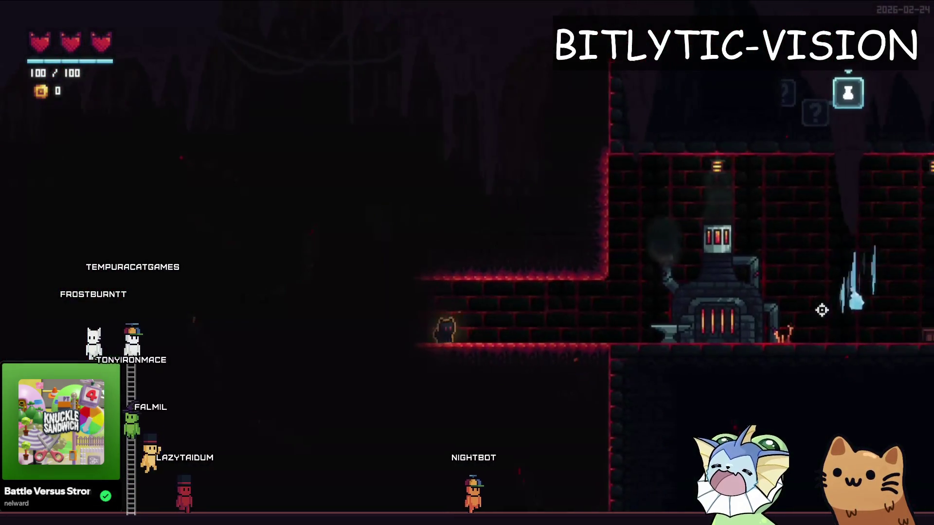
Walk between the Purple Crystal and Green Crystal previews to compare their banners
key(d)
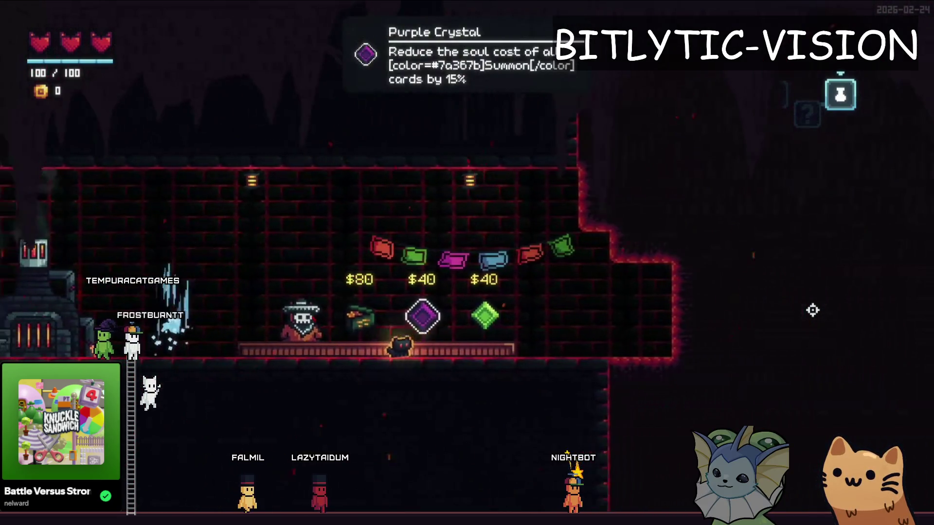
key(a)
key(d)
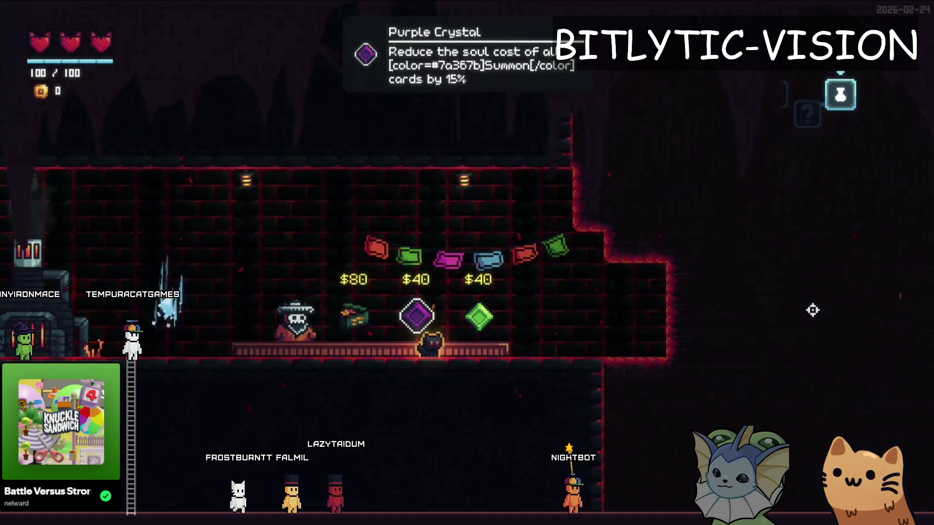
key(d)
key(a)
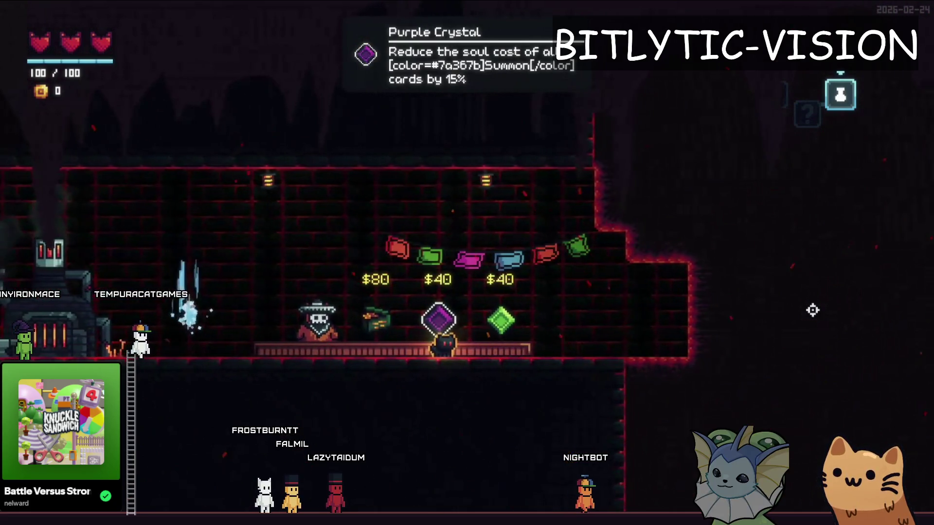
key(d)
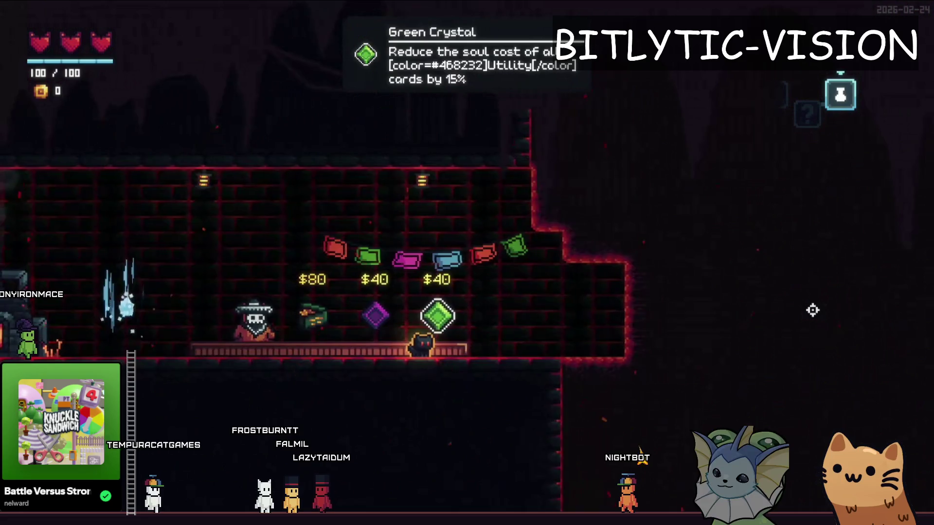
key(a)
key(a)
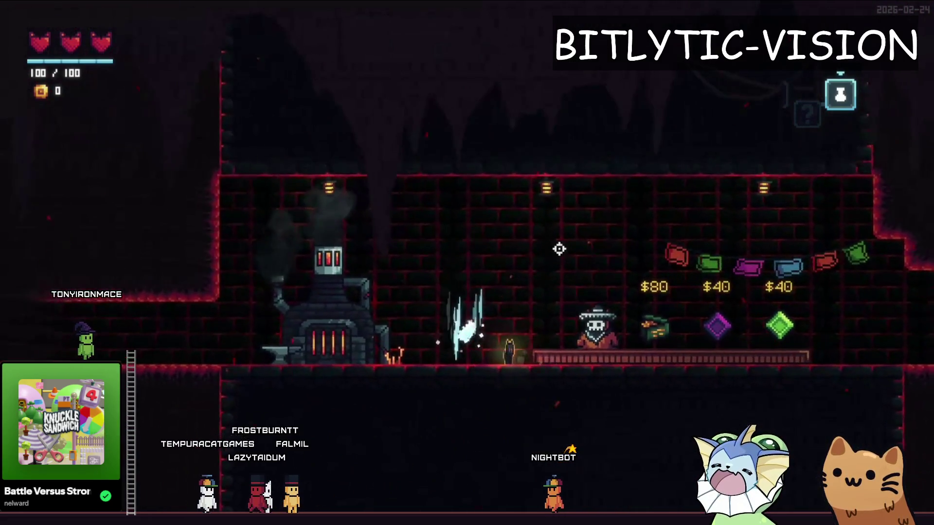
Bind relic_drop to a debug slot, spawn relic drops, then search the editor for 'banner'
key(F1)
key(Return)
key(Return)
text(relic_drop)
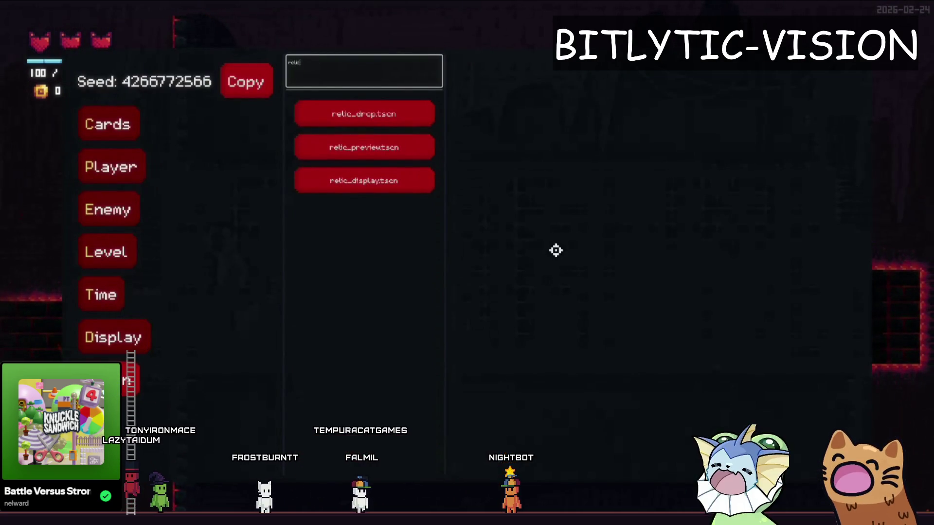
click(386, 117)
click(498, 104)
key(F1)
key(q)
key(F1)
key(F1)
key(F1)
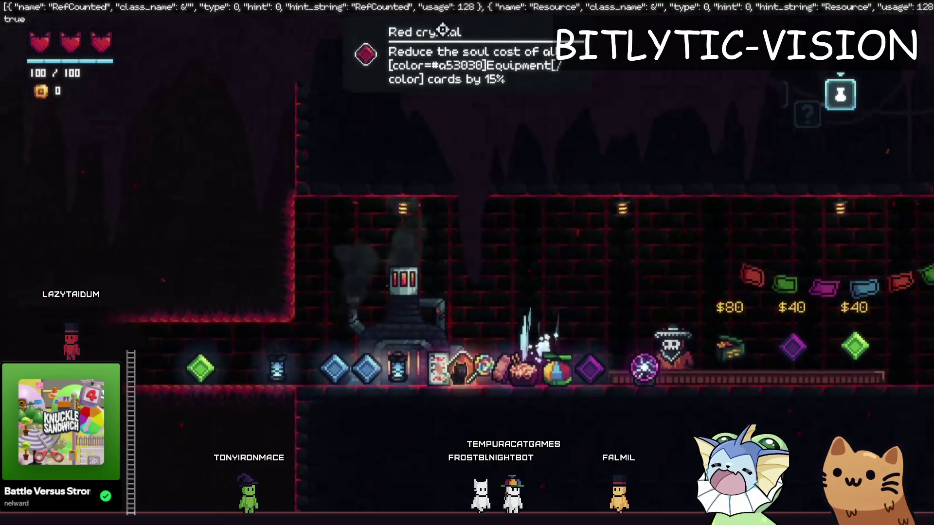
key(alt+Tab)
key(ctrl+shift+o)
Open banner.tscn, tick BBCode Enabled on the description label, and save the scene
text(banner.)
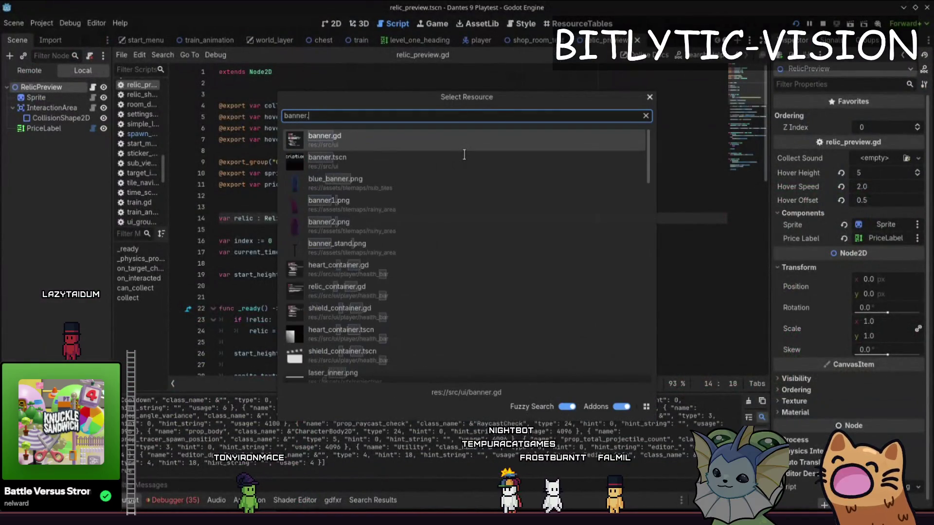
key(Return)
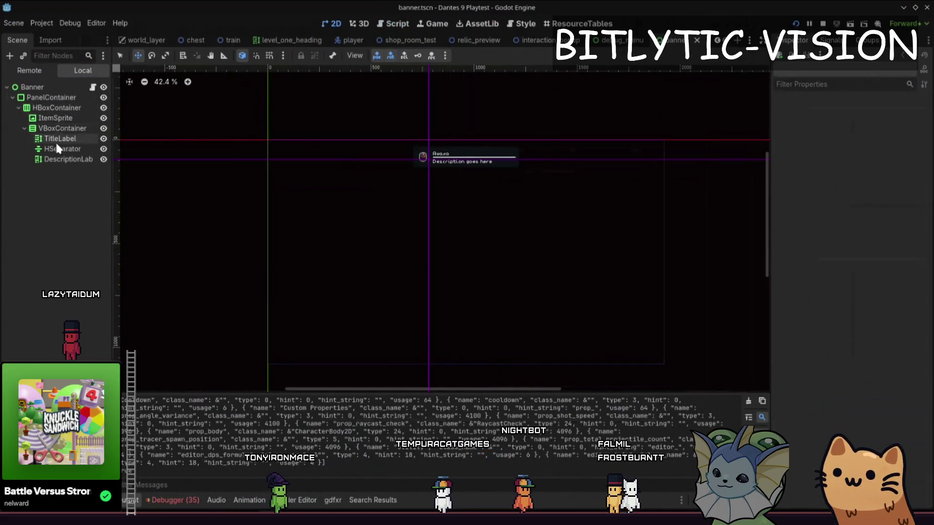
click(58, 141)
click(61, 157)
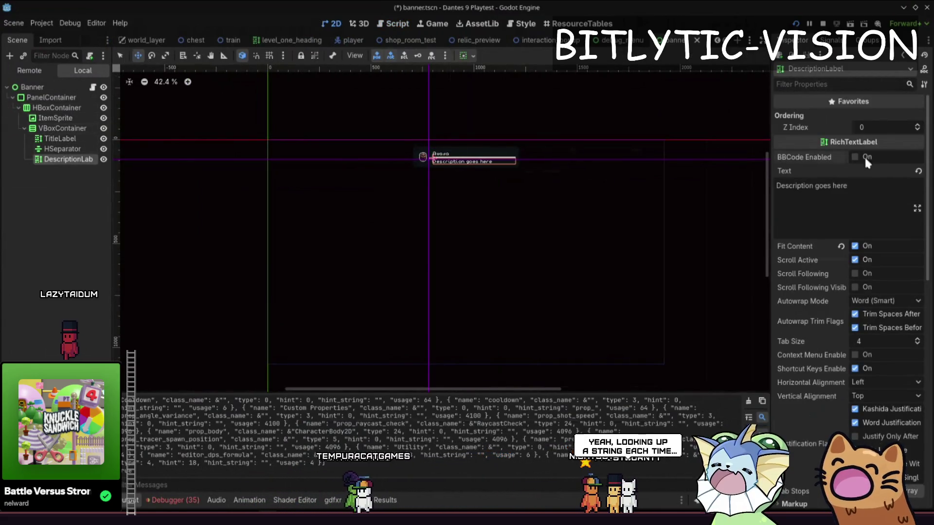
click(58, 138)
click(880, 157)
key(ctrl+s)
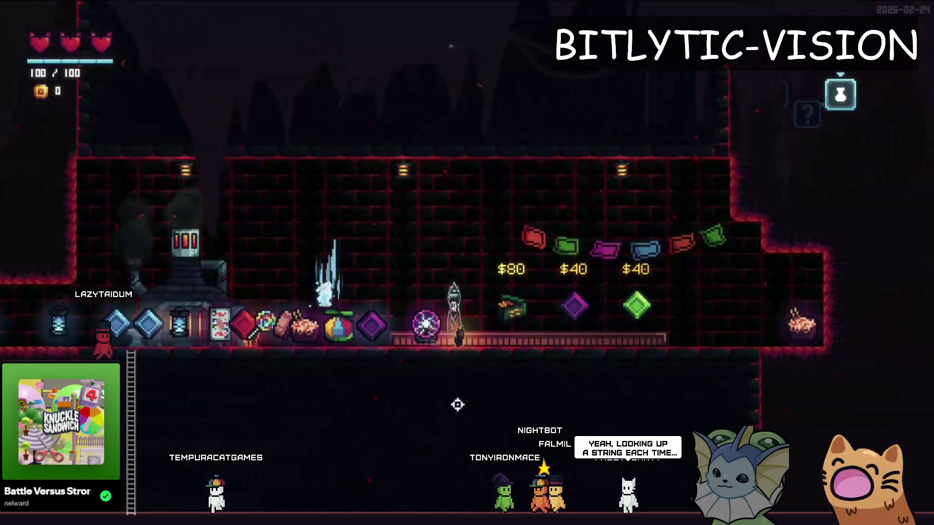
Check banners under Purple Crystal, Green Crystal, Ammo Can and Spicy Noodles, then open VS Code's file search
key(d)
key(a)
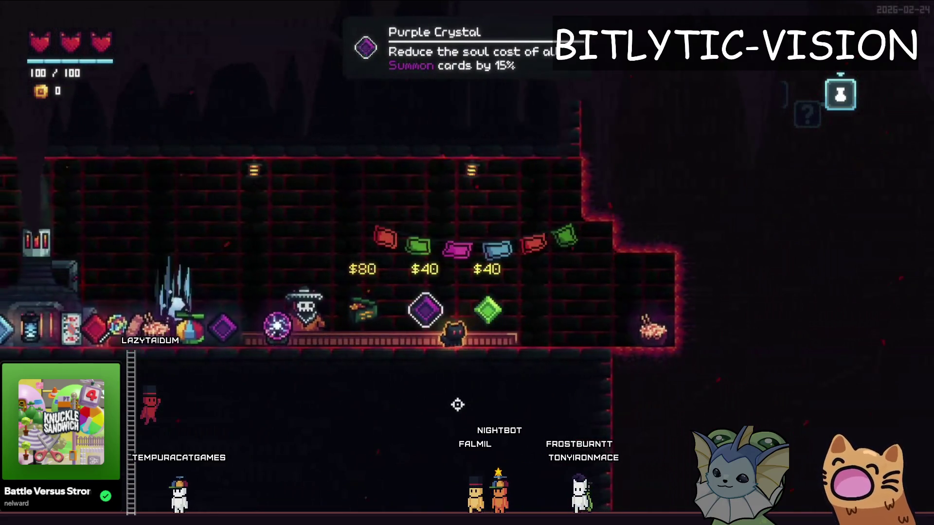
key(a)
key(d)
key(a)
key(d)
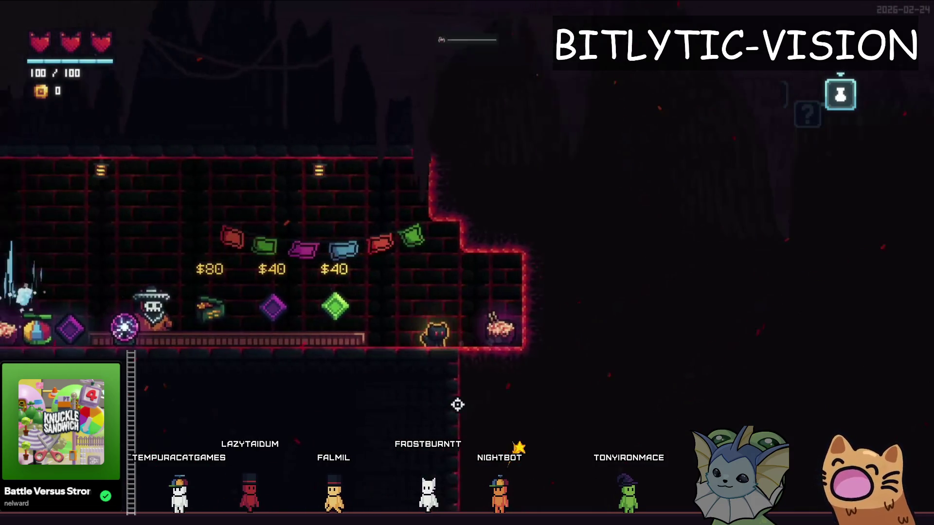
key(a)
key(d)
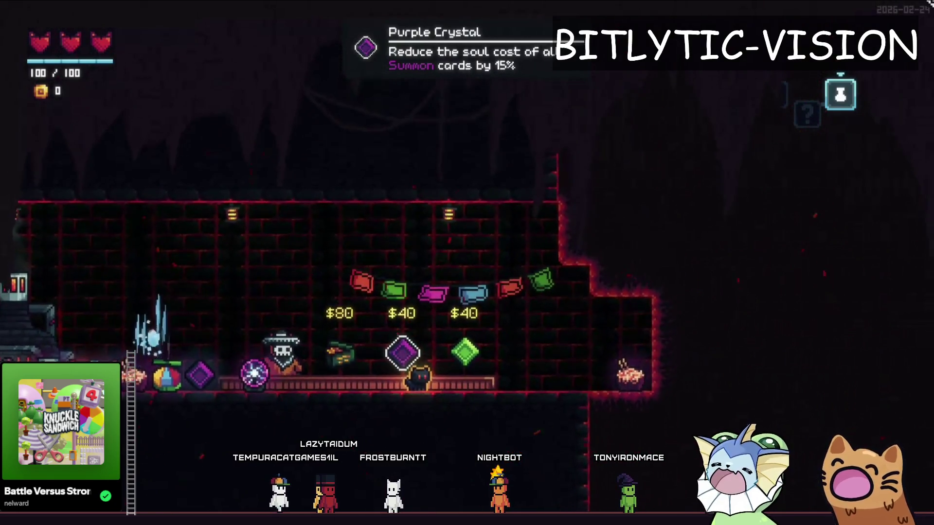
key(alt+Tab)
key(alt+Tab)
key(ctrl+p)
Open banner.gd and then banner.tscn through the quick file search
text(banner)
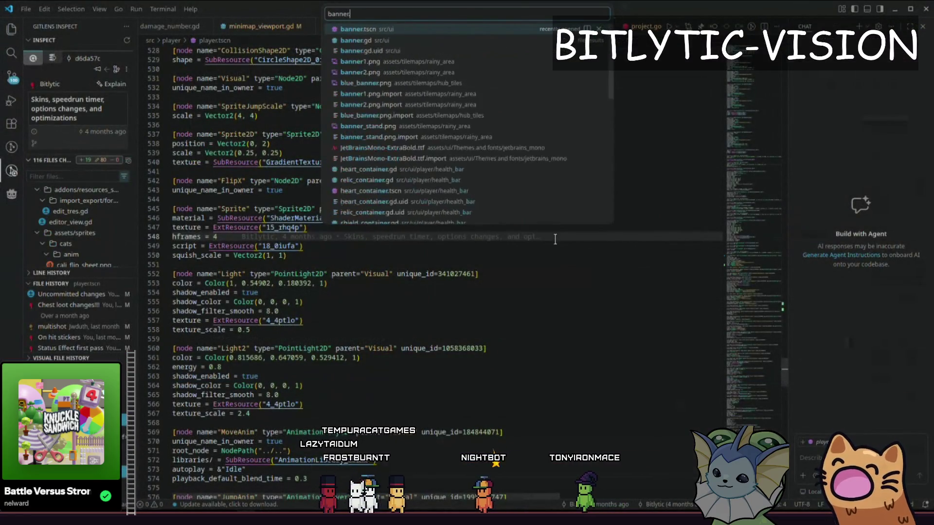
key(Down)
key(Return)
scroll(427, 218, down, 5)
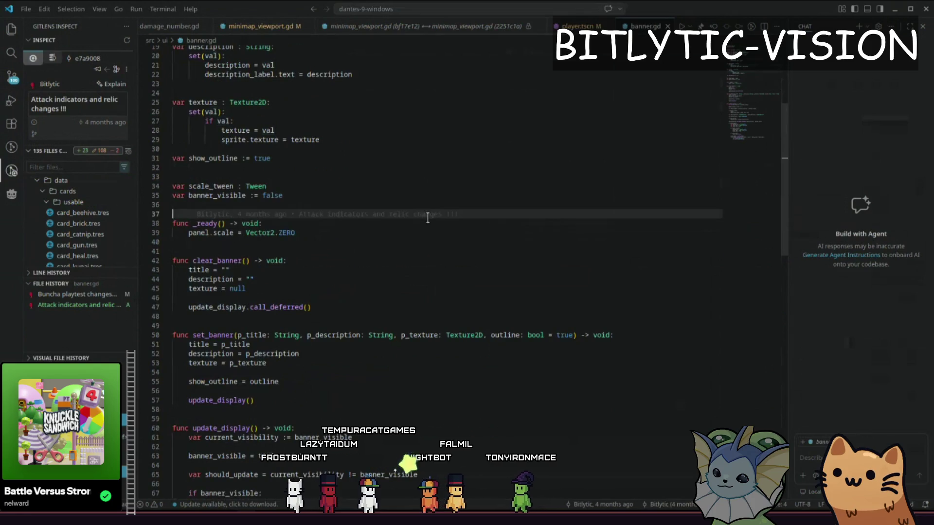
key(ctrl+p)
text(bab)
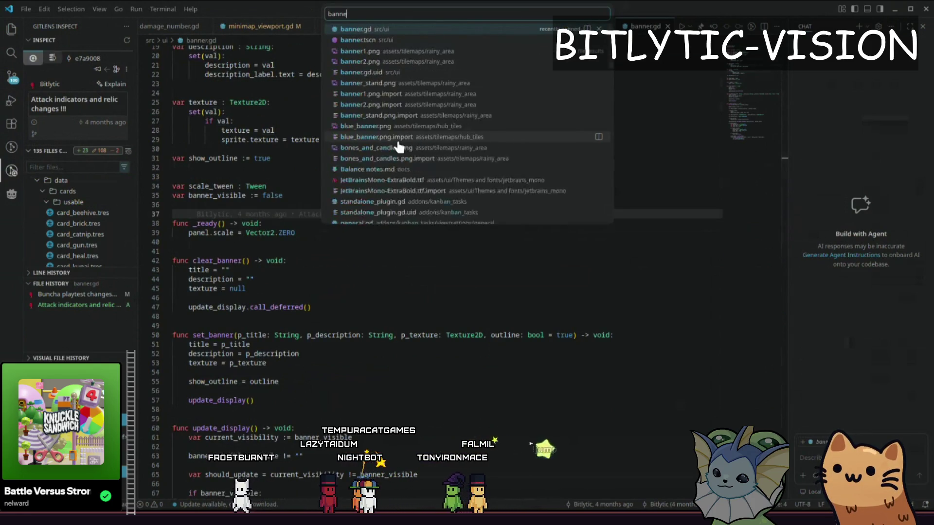
text(r.t)
key(Return)
Show banner.tscn's commit history with the GitLens 'file history' command
key(ctrl+shift+p)
text(file history)
key(Return)
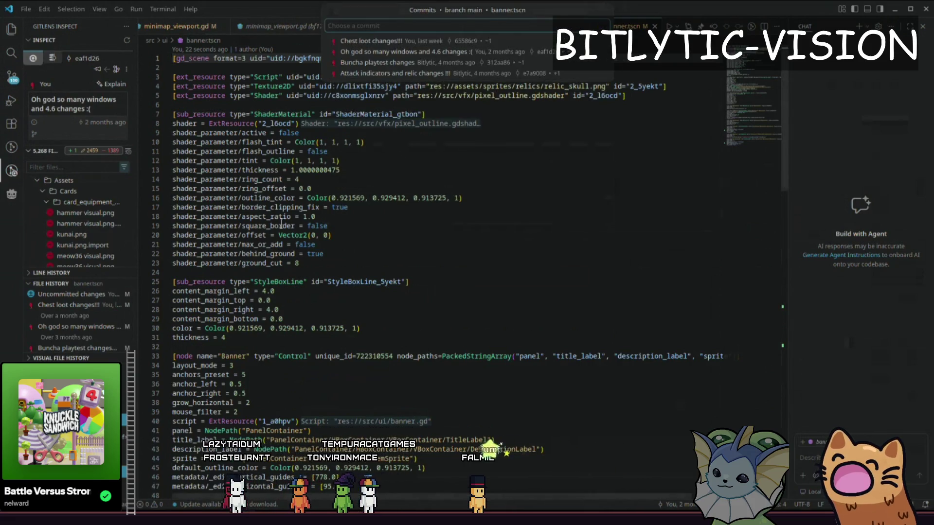
key(Escape)
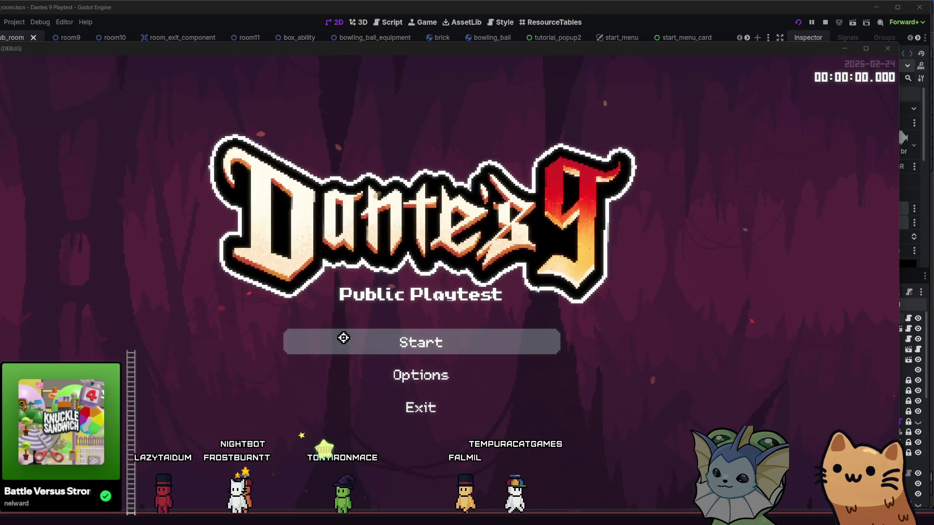
Start a new game, spawn relics from relic_drop via the debug menu, then close the game window
click(344, 338)
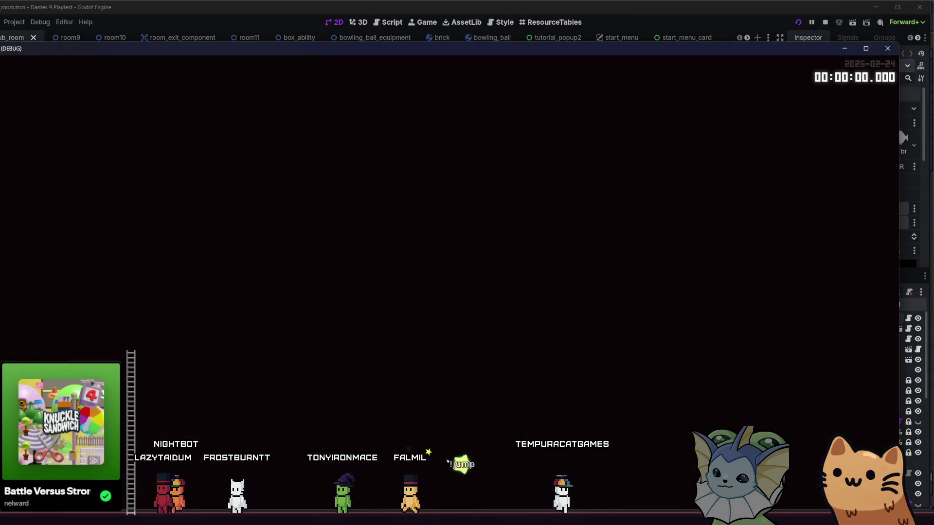
key(grave)
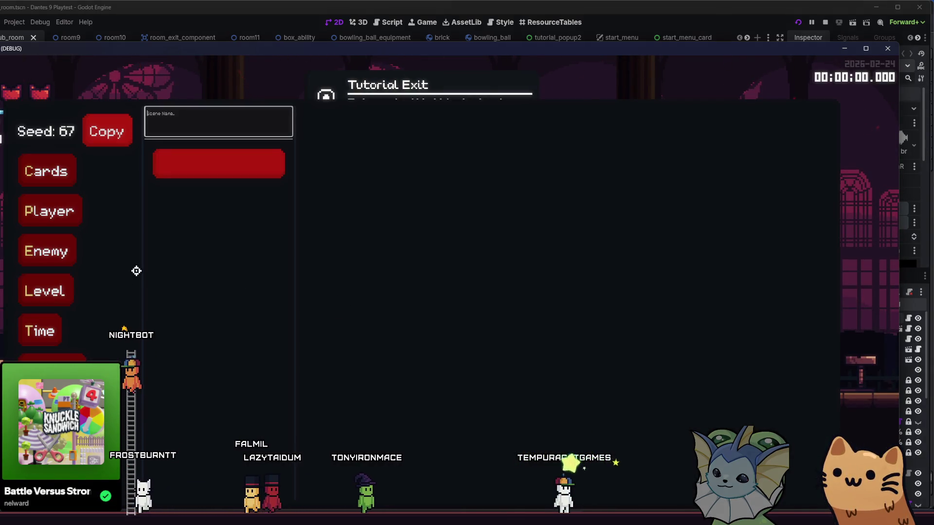
text(rooc)
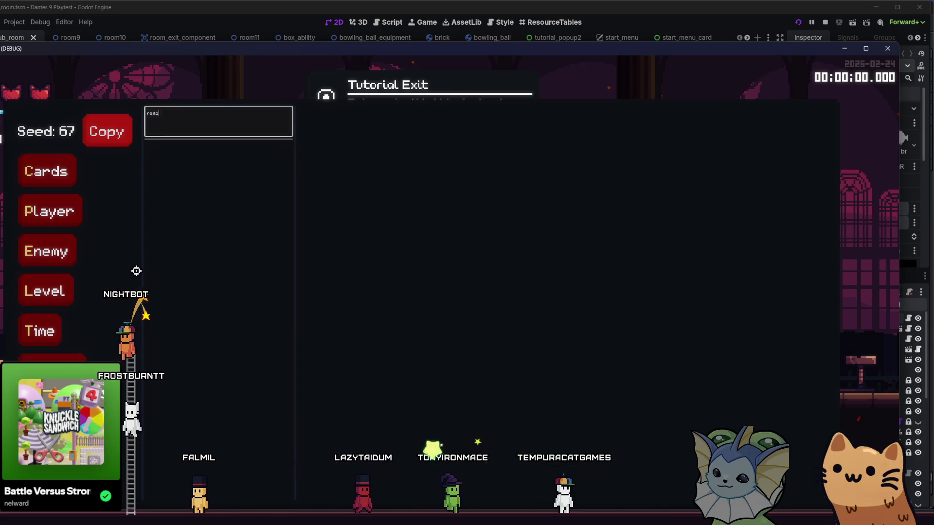
key(BackSpace)
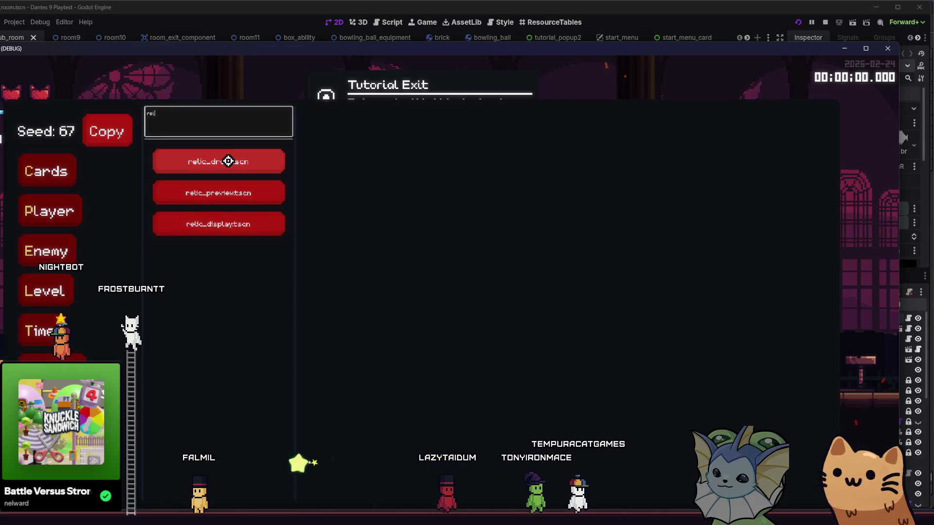
click(340, 156)
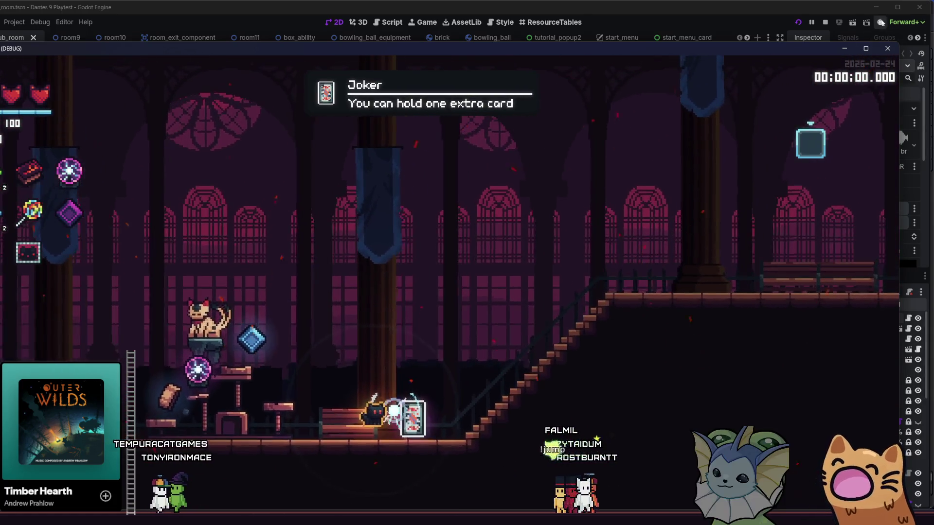
click(887, 49)
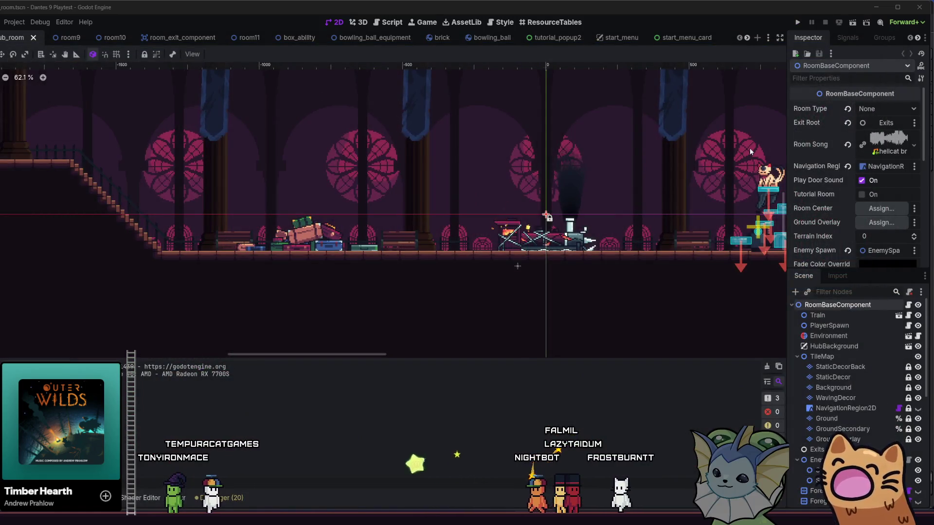